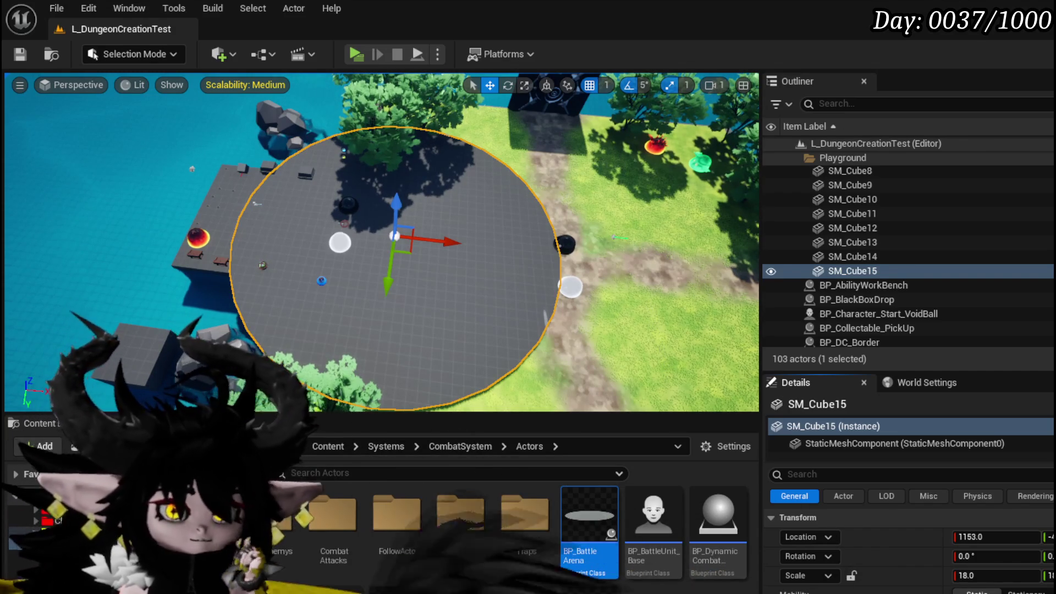
Step: Set SM_Cube15's X and Y scale to 23.4 in the Details panel
left_click(998, 576)
type("23.4")
key("Return")
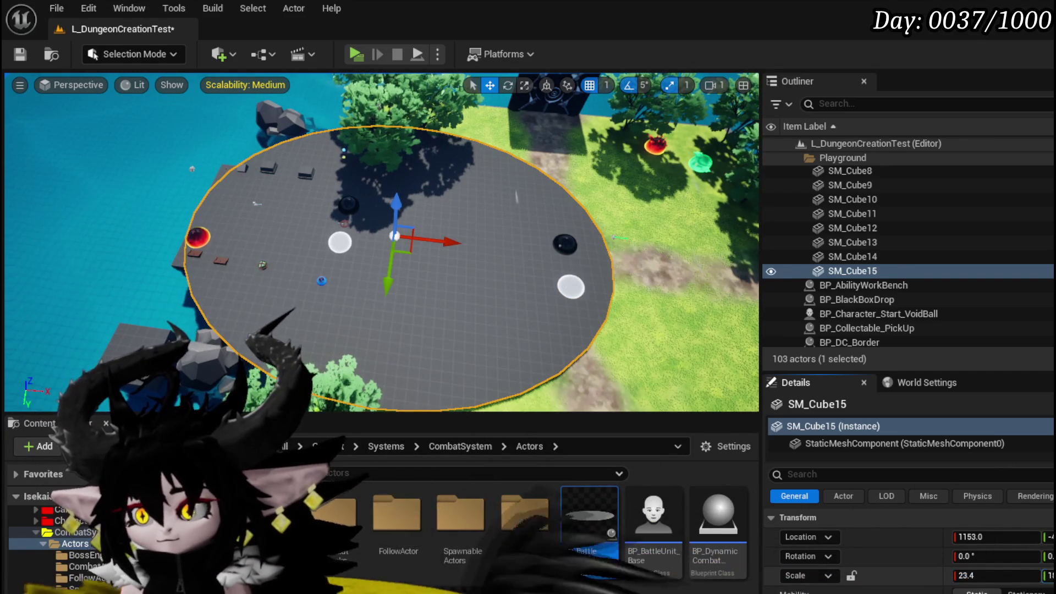
key("Return")
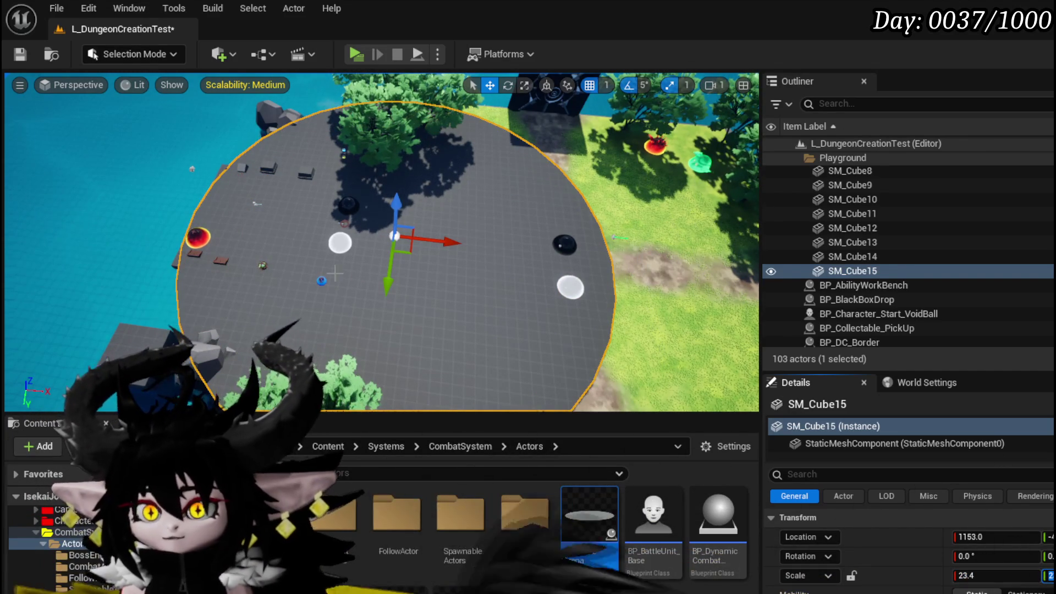
Step: Slide the arena disc along X to 988.0 and save the level
mouse_move(418, 236)
left_mouse_down()
mouse_move(372, 238)
mouse_move(420, 236)
mouse_move(390, 242)
left_mouse_up()
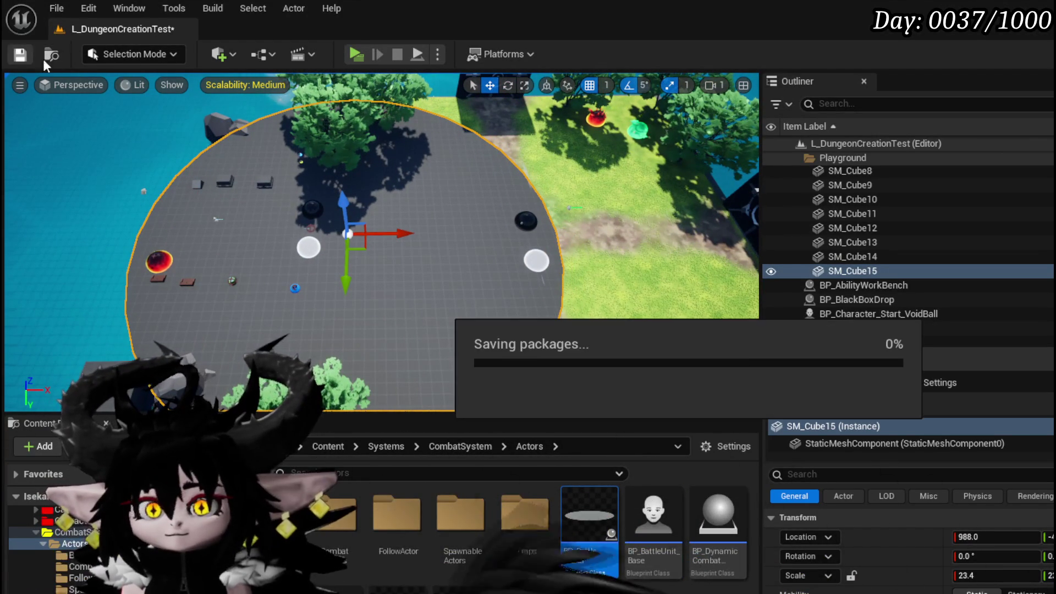
left_click_drag(347, 284, 346, 231)
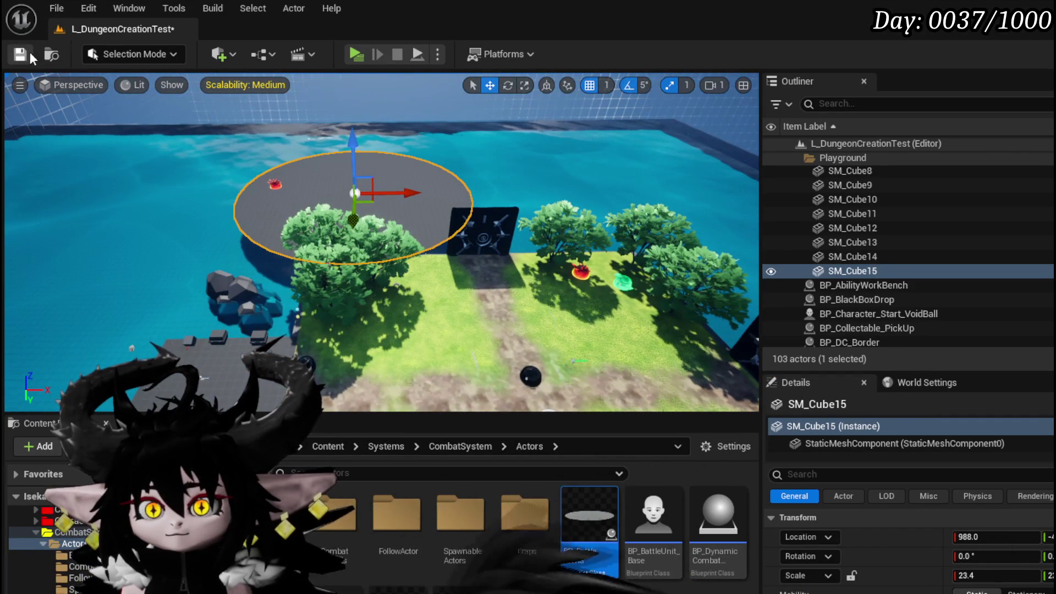
left_click(21, 54)
left_click(355, 54)
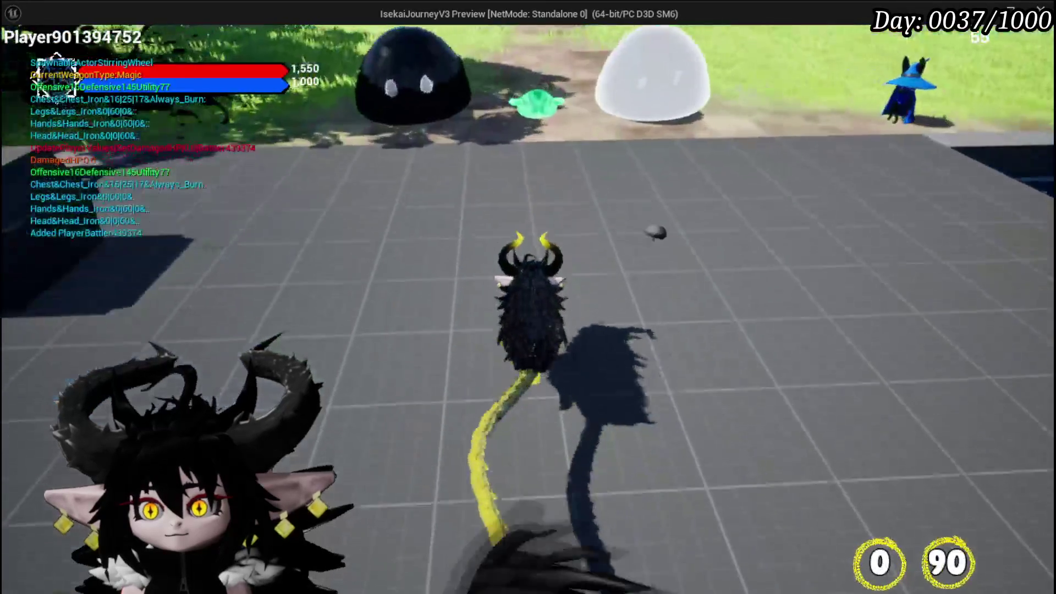
key("1")
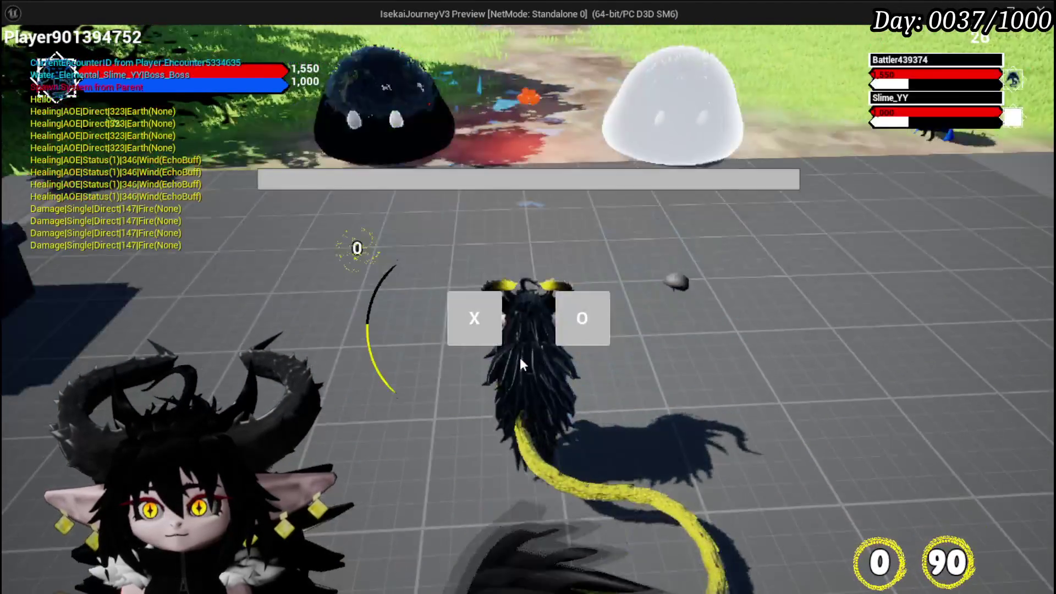
left_click(463, 343)
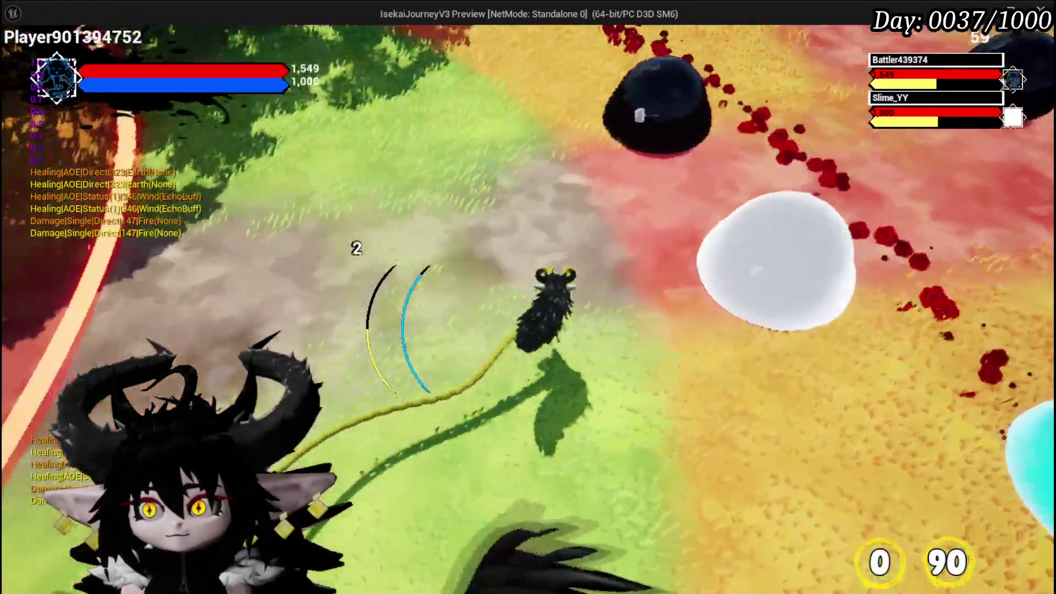
key("Escape")
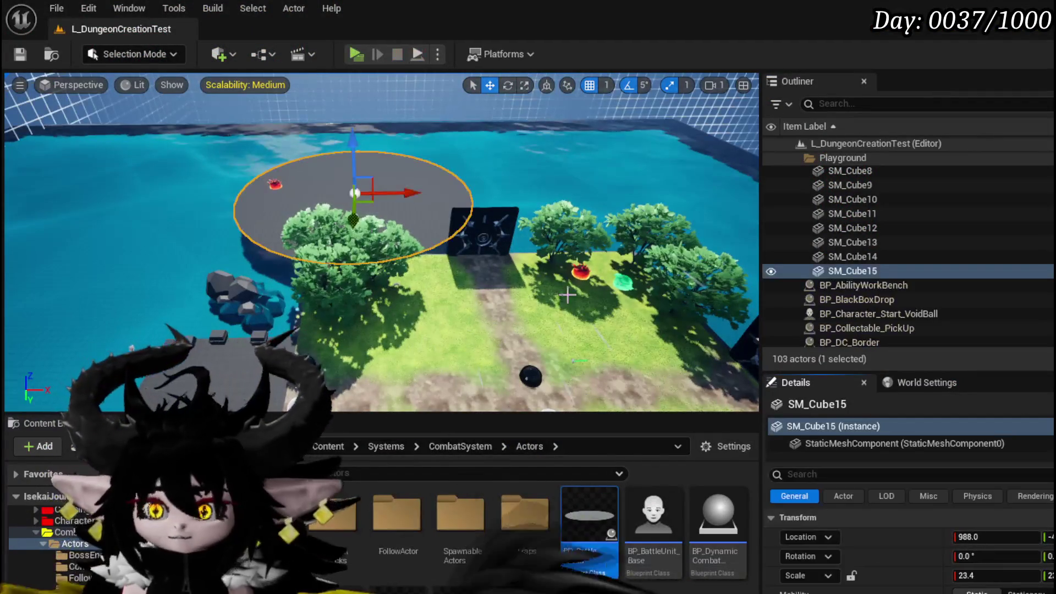
Step: Frame SM_Cube15, drag it to X 1026.0 over the island, and save with Ctrl+S
scroll(382, 242, "up", 3)
key("f")
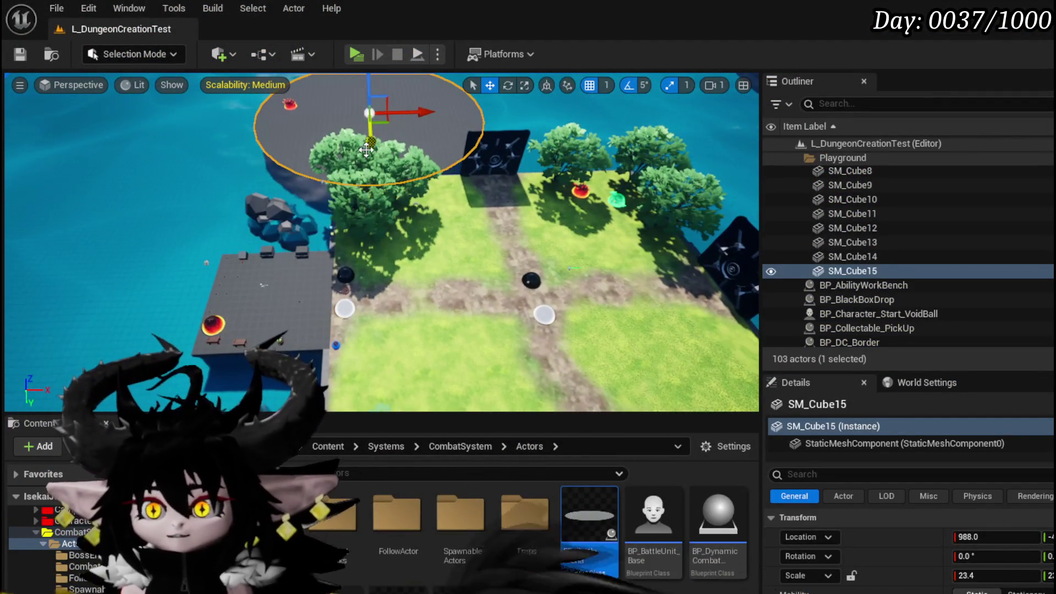
scroll(382, 242, "up", 3)
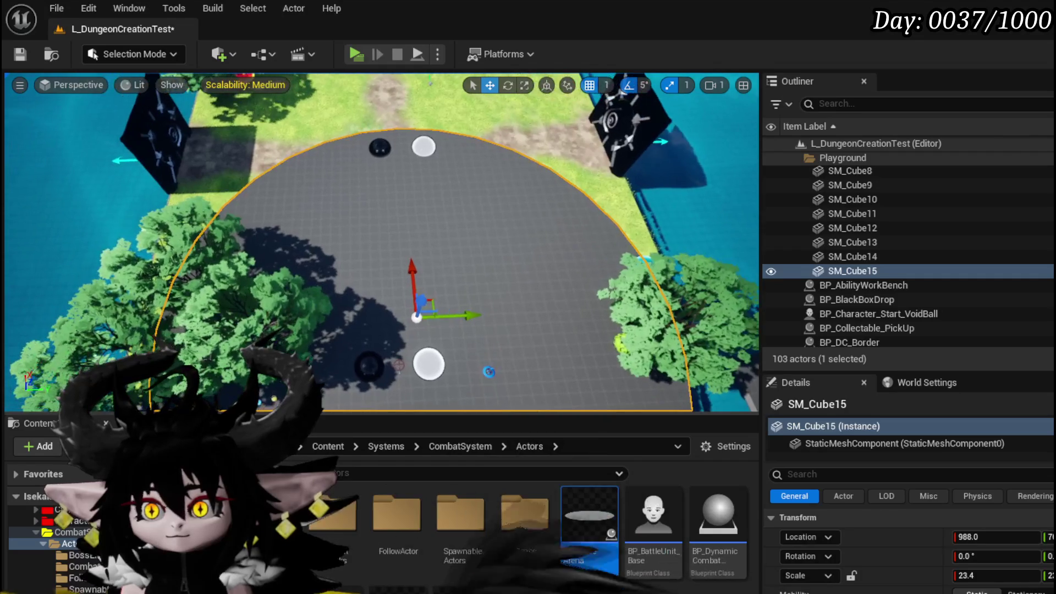
mouse_move(467, 314)
left_mouse_down()
mouse_move(484, 314)
mouse_move(472, 315)
left_mouse_up()
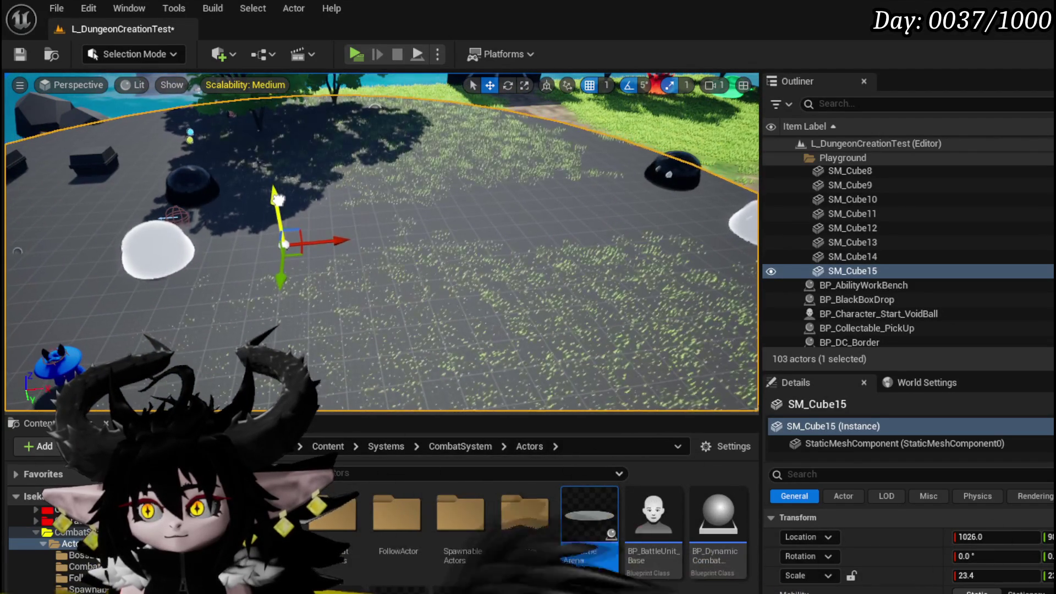
key("ctrl+s")
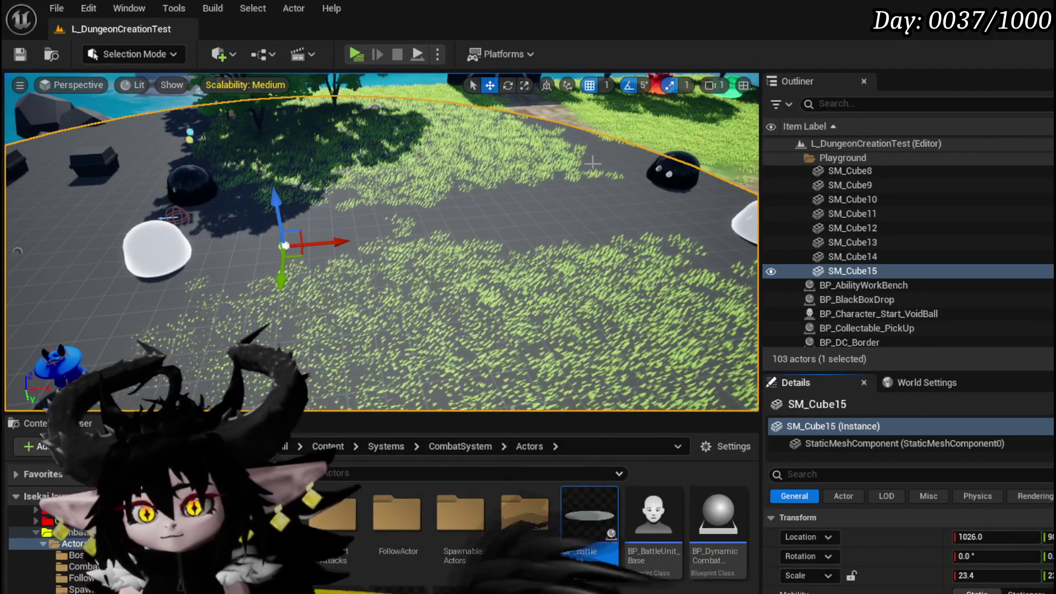
scroll(592, 163, "down", 6)
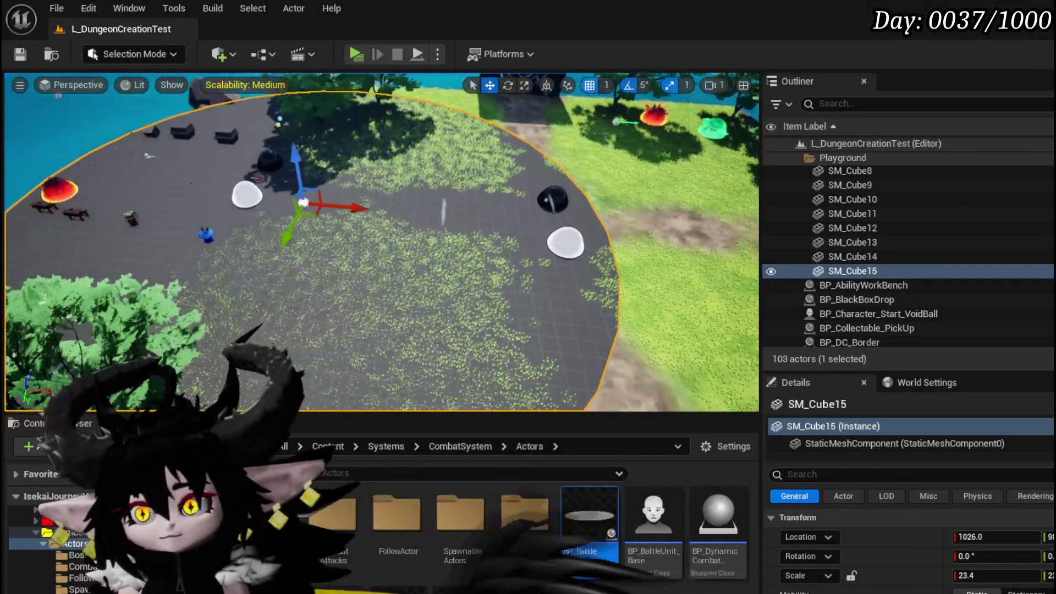
scroll(496, 170, "down", 3)
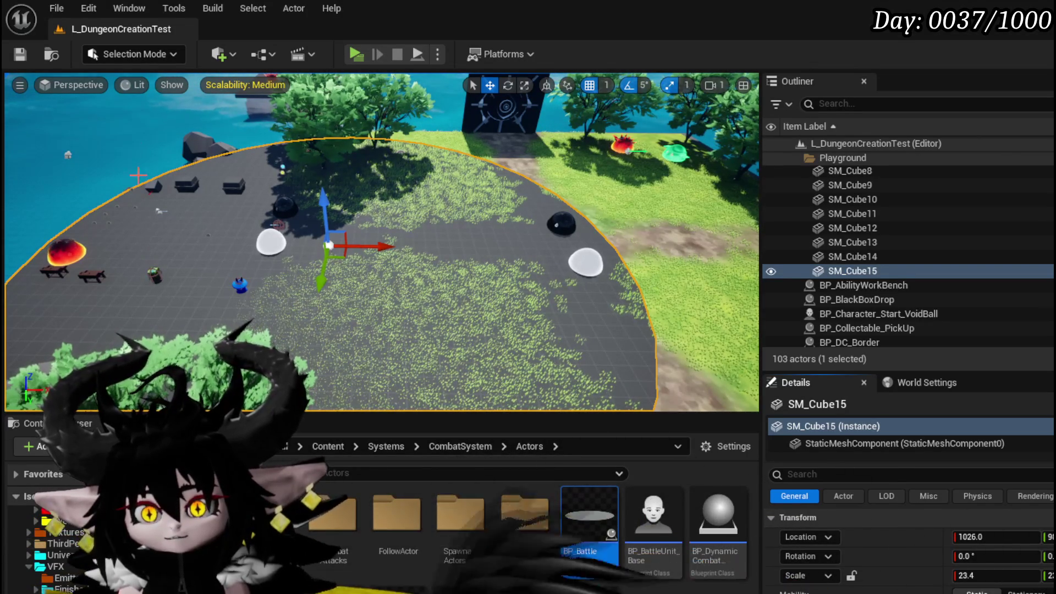
left_click(134, 58)
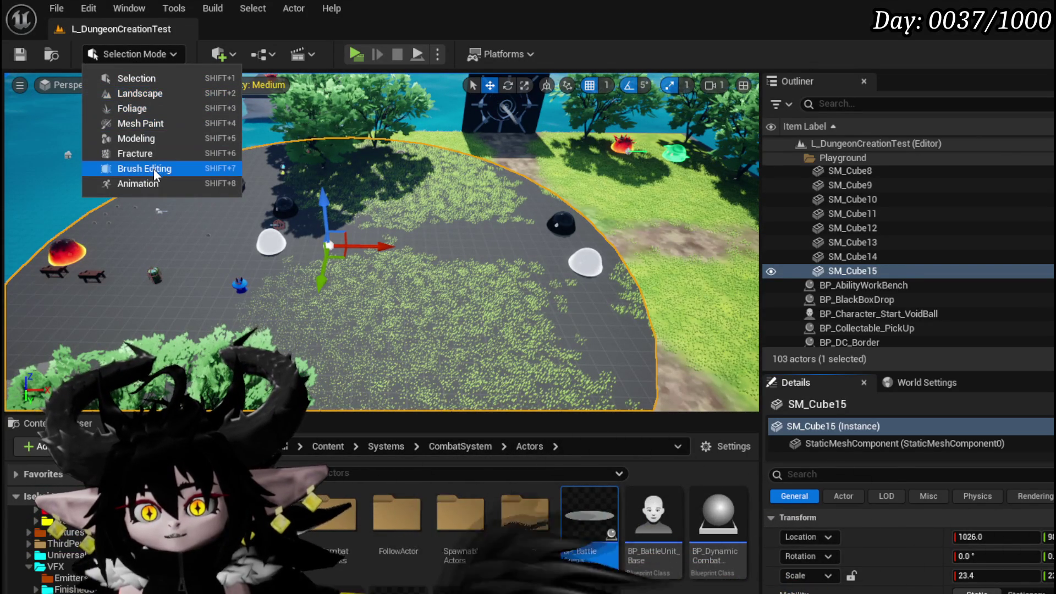
Step: Switch to Animation Mode, open the AnimationSequence, scrub to frame 59, and select Slime_Boss
left_click(137, 184)
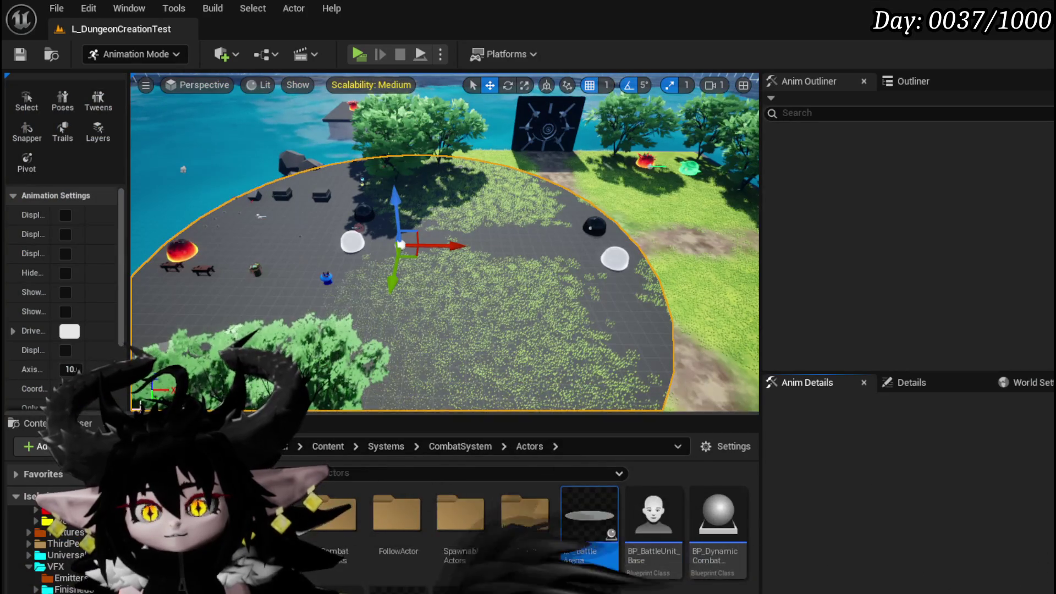
mouse_move(550, 414)
left_mouse_down()
mouse_move(550, 534)
mouse_move(550, 521)
left_mouse_up()
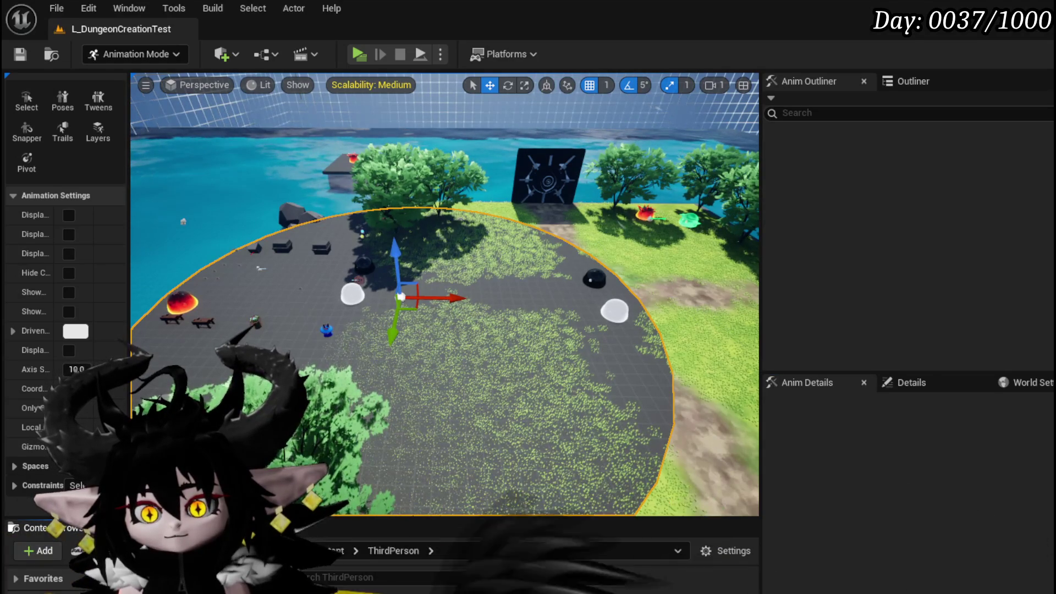
double_click(418, 578)
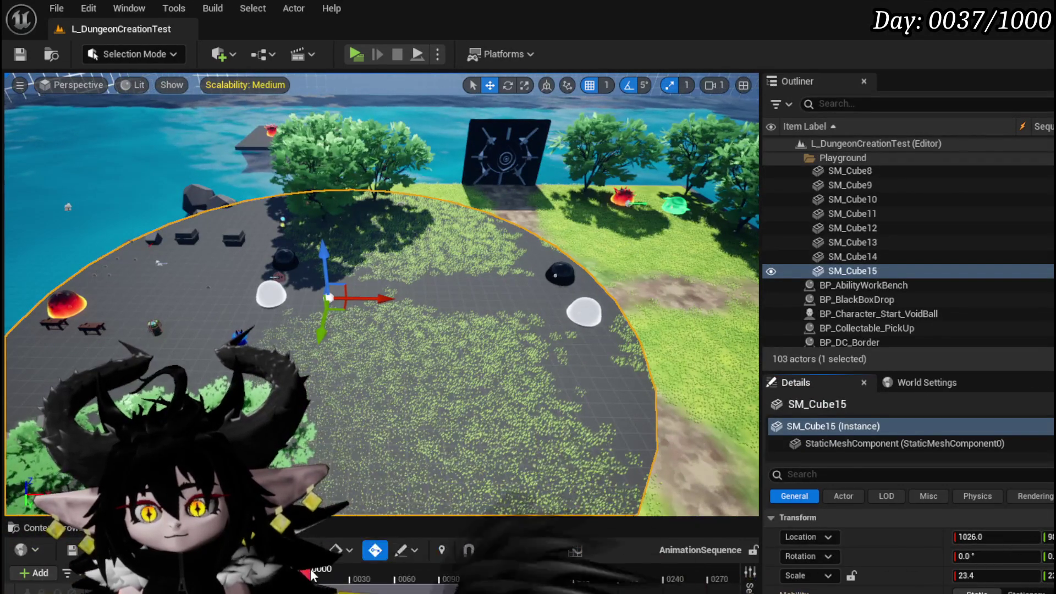
left_click_drag(370, 582, 471, 578)
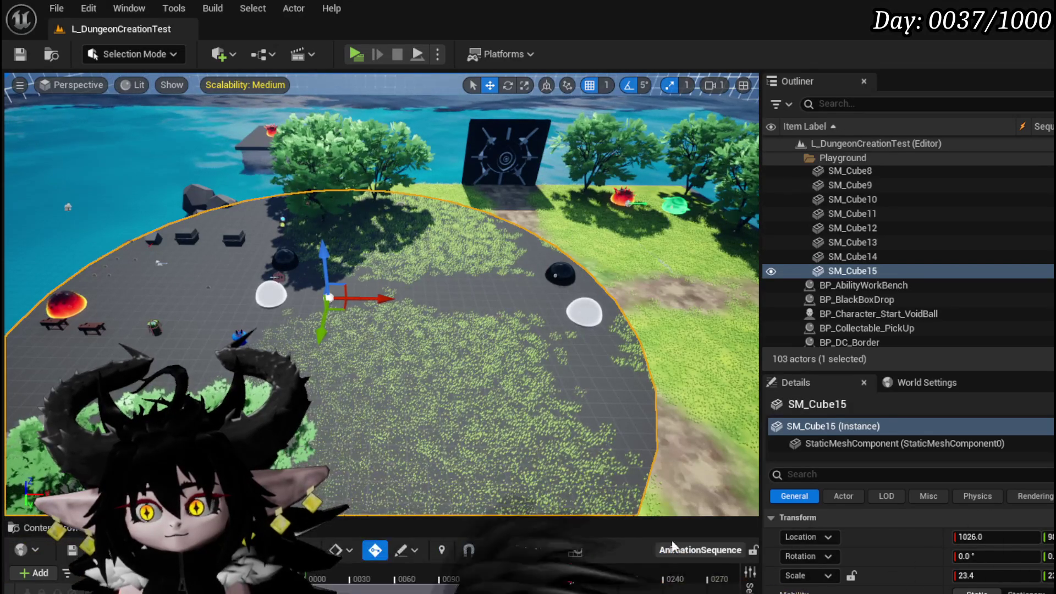
left_click(588, 315)
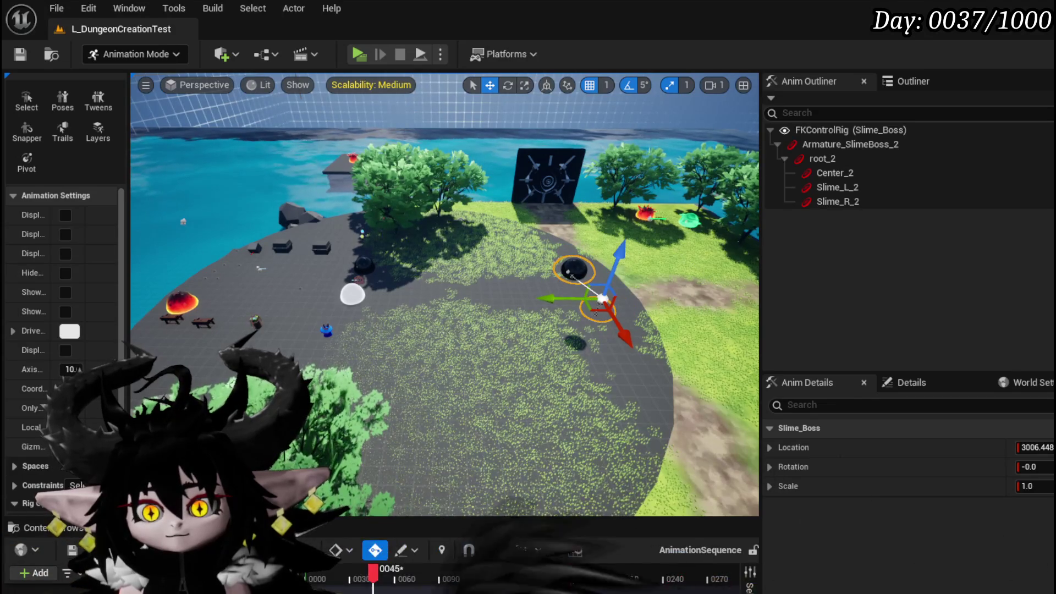
Step: Select the Slime_L_2 control, drag it left across the arena, and scrub forward
left_click(572, 272)
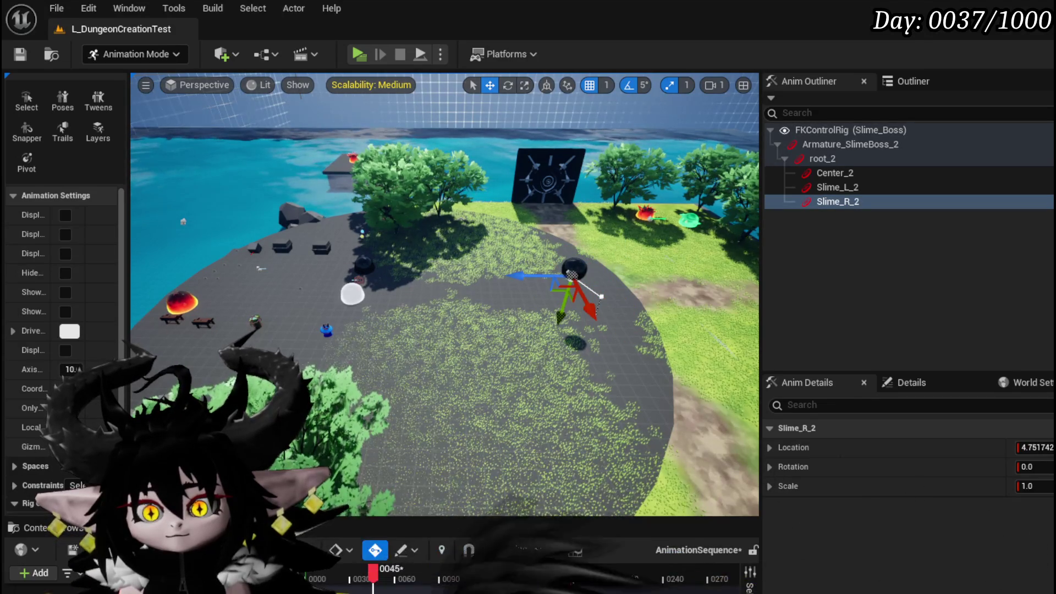
left_click(595, 314)
left_click_drag(445, 297, 445, 248)
left_click_drag(567, 266, 567, 266)
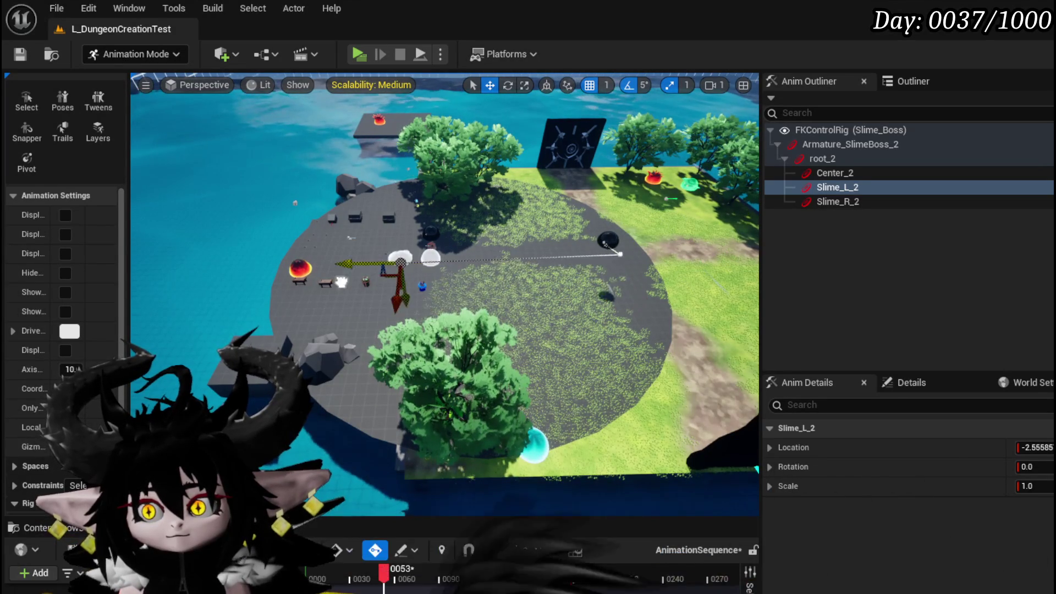
left_click_drag(301, 282, 240, 286)
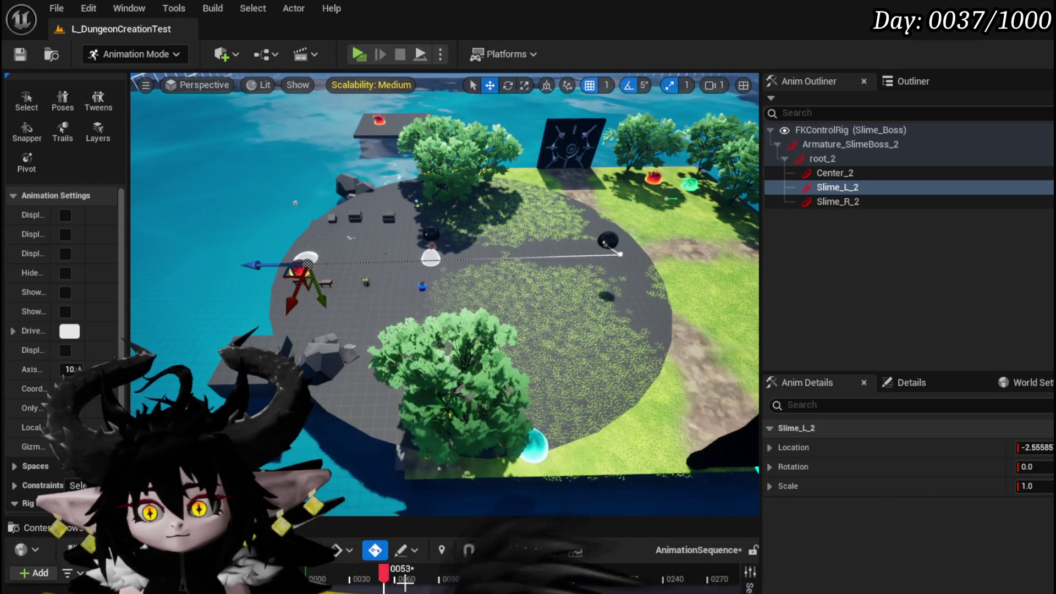
left_click_drag(424, 566, 575, 567)
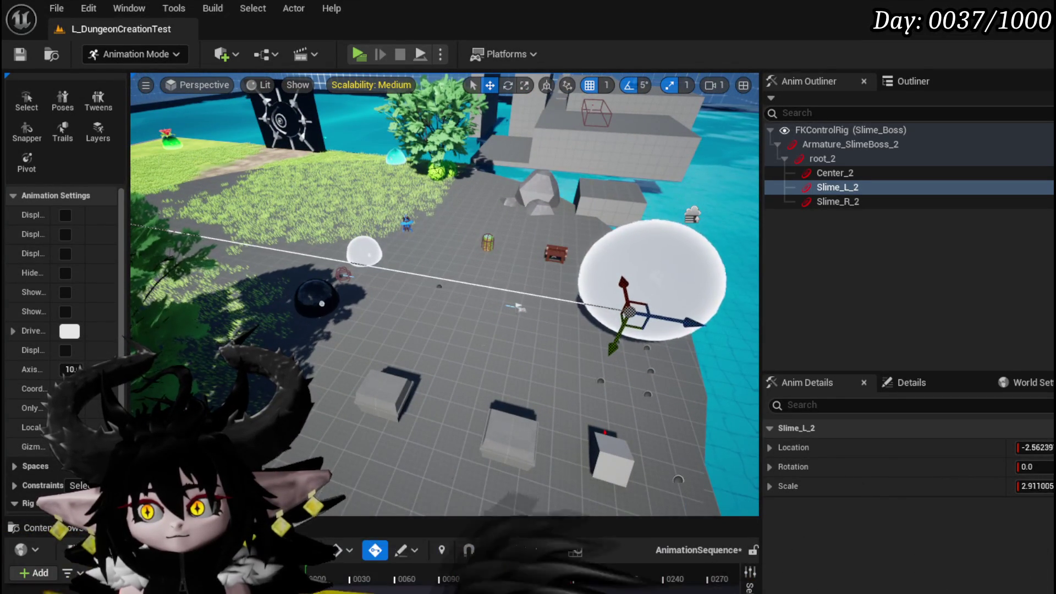
mouse_move(498, 577)
left_mouse_down()
mouse_move(562, 580)
mouse_move(540, 565)
left_mouse_up()
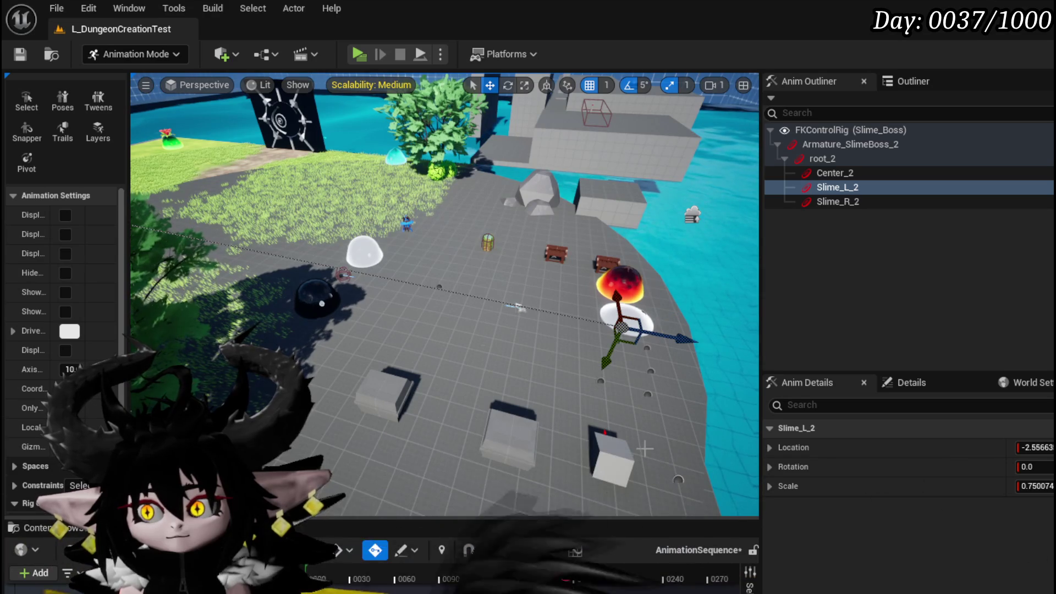
left_click_drag(568, 578, 561, 577)
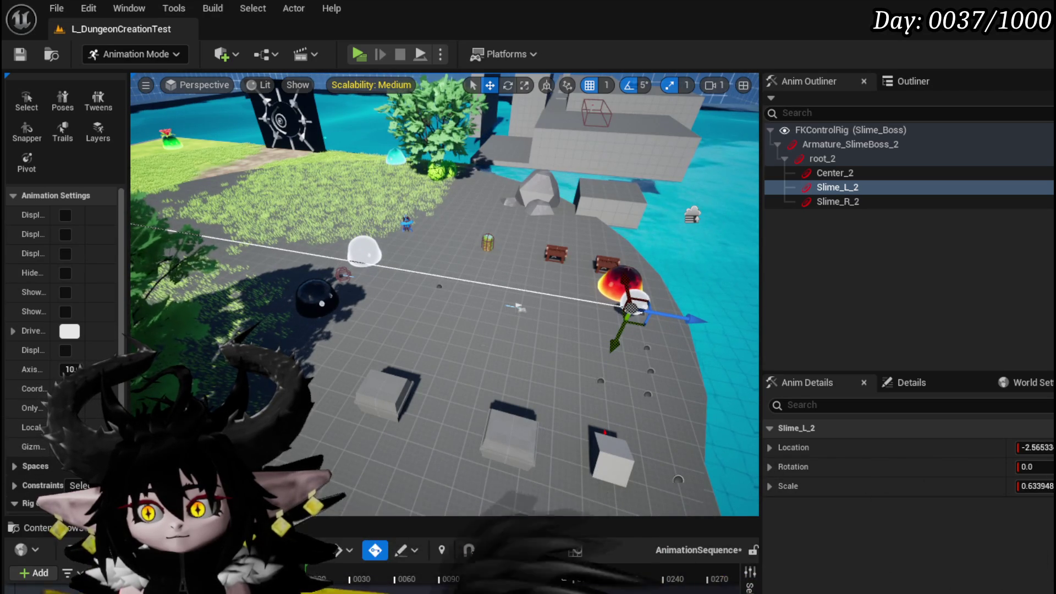
mouse_move(559, 572)
left_mouse_down()
mouse_move(505, 572)
mouse_move(543, 572)
left_mouse_up()
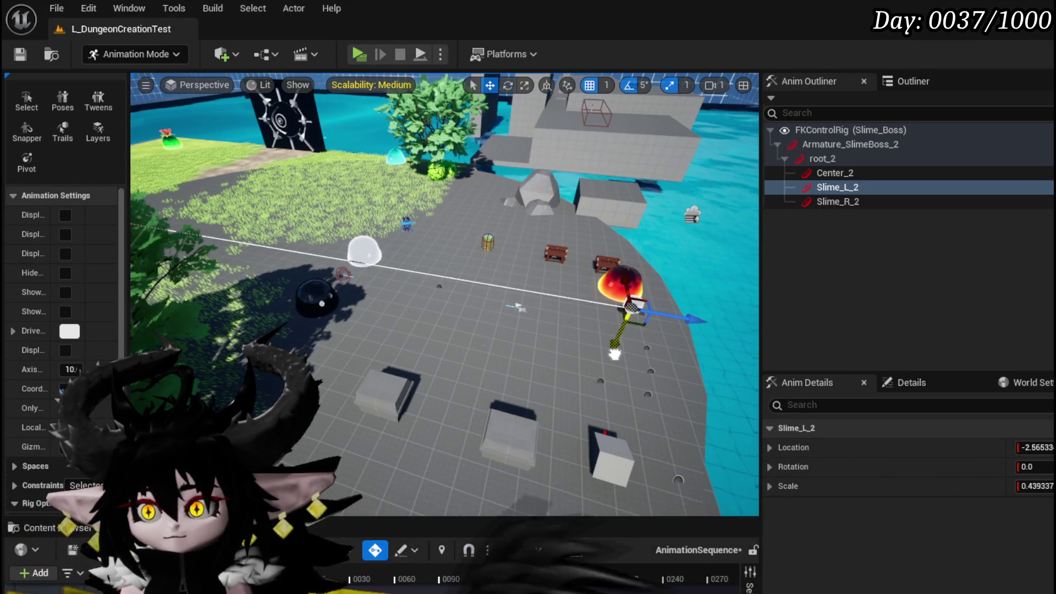
mouse_move(445, 330)
left_mouse_down()
mouse_move(495, 247)
mouse_move(539, 226)
left_mouse_up()
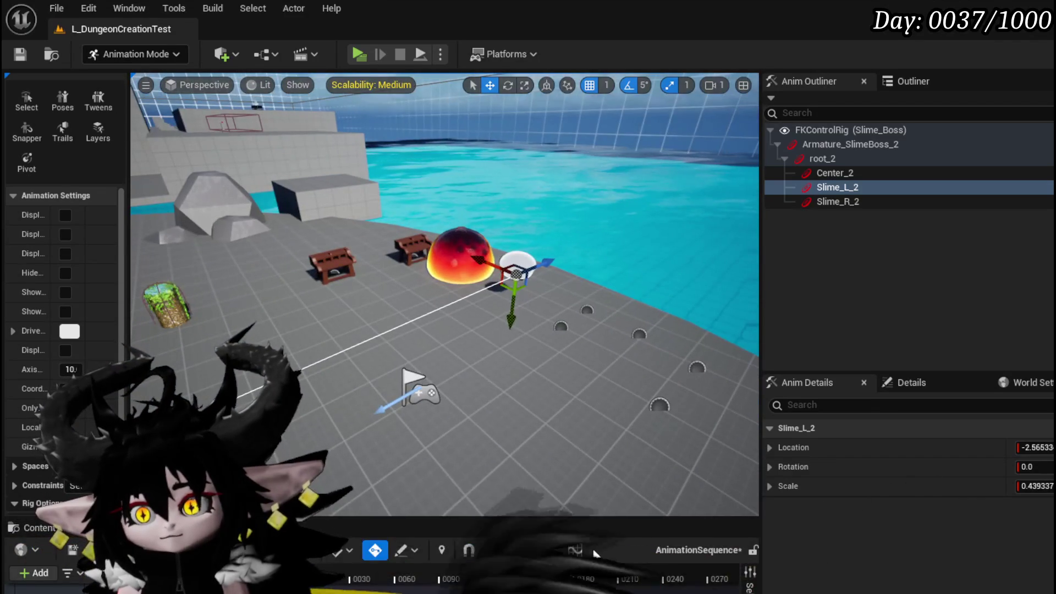
mouse_move(554, 577)
left_mouse_down()
mouse_move(563, 576)
mouse_move(484, 581)
mouse_move(561, 581)
left_mouse_up()
left_click(617, 578)
scroll(617, 578, "down", 2)
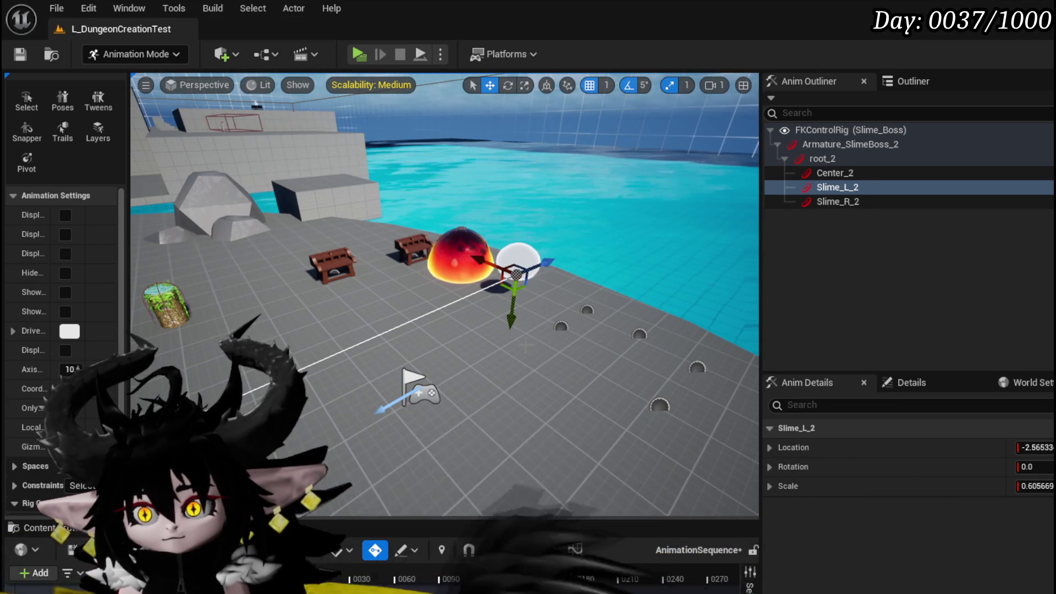
left_click_drag(520, 338, 519, 374)
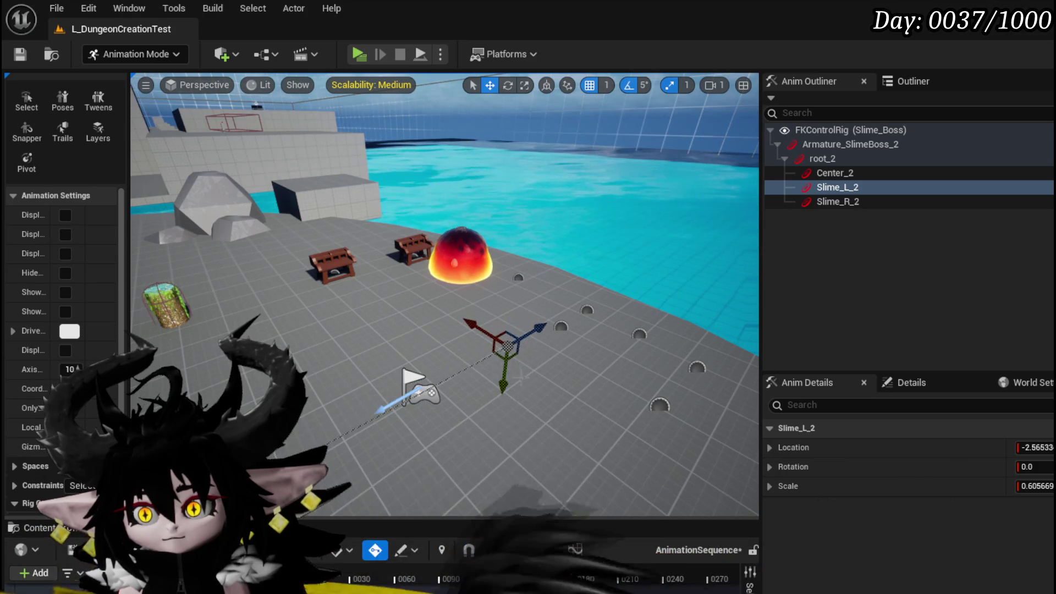
mouse_move(557, 573)
left_mouse_down()
mouse_move(420, 575)
mouse_move(553, 570)
left_mouse_up()
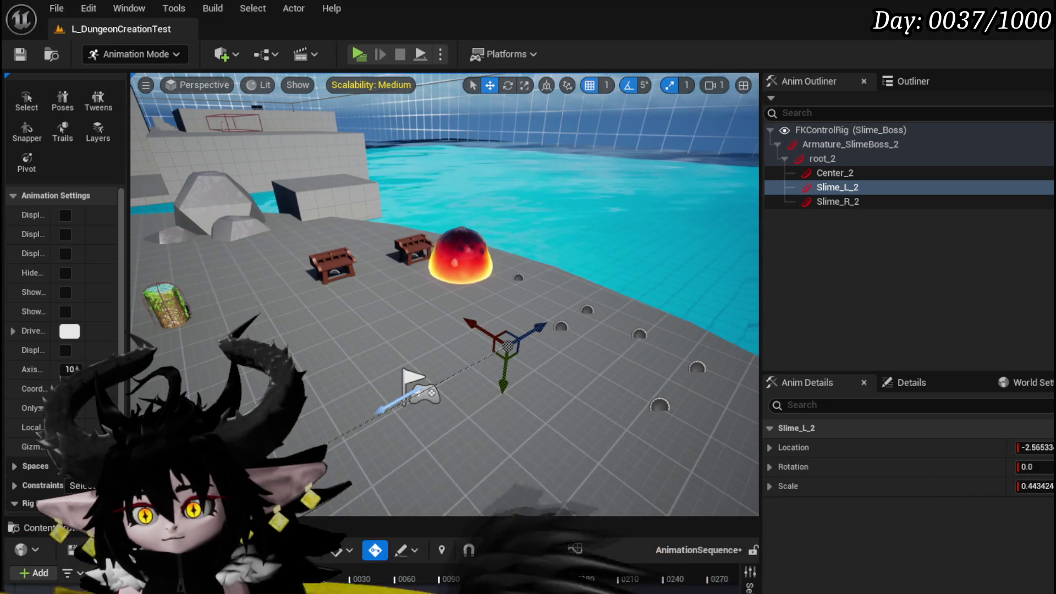
left_click_drag(553, 569, 419, 569)
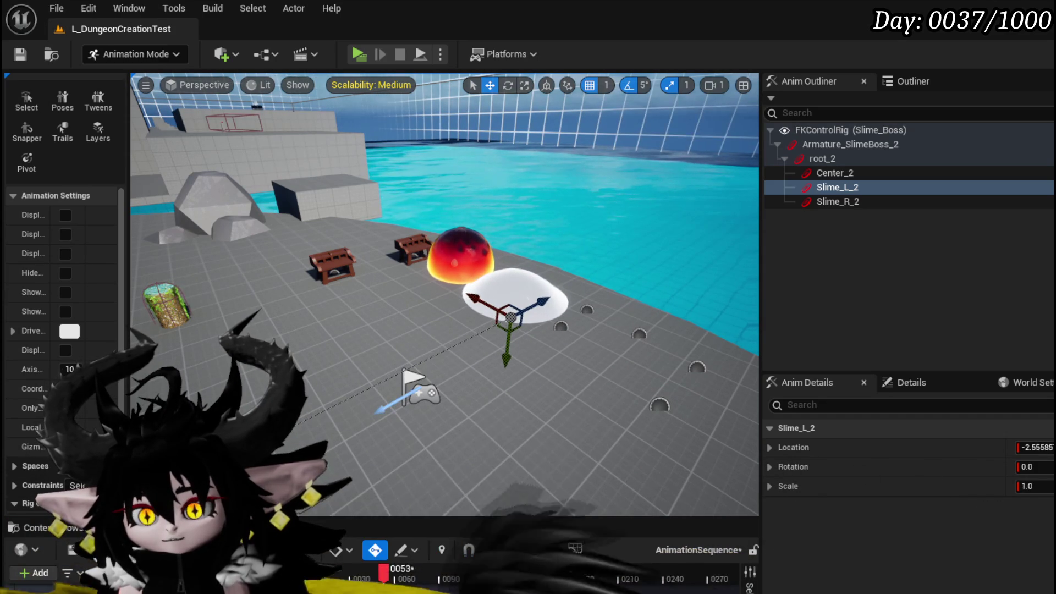
left_click_drag(569, 569, 384, 572)
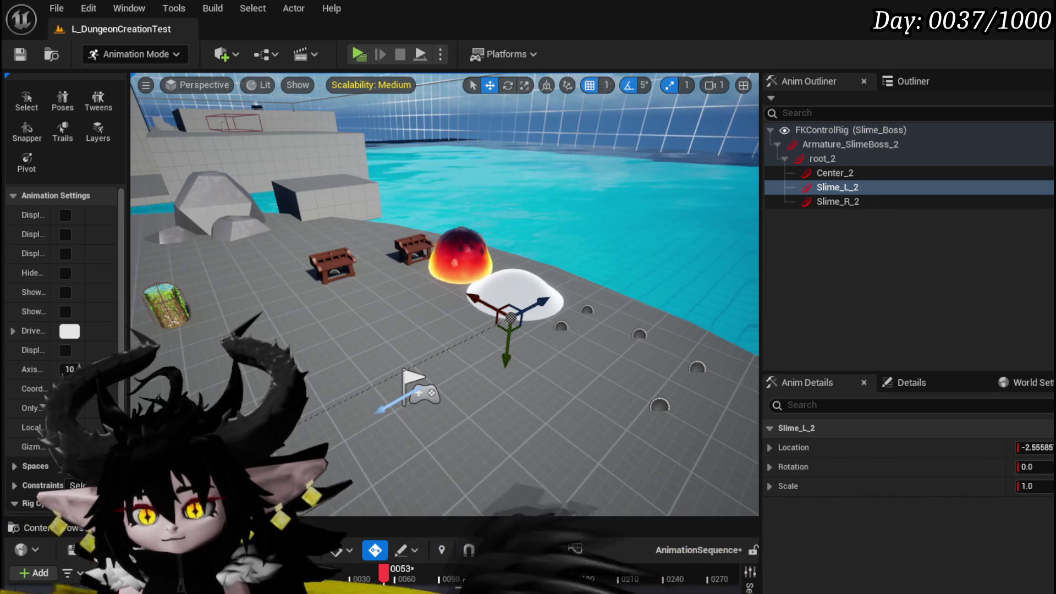
mouse_move(389, 574)
left_mouse_down()
mouse_move(540, 575)
mouse_move(365, 572)
mouse_move(503, 569)
mouse_move(539, 554)
left_mouse_up()
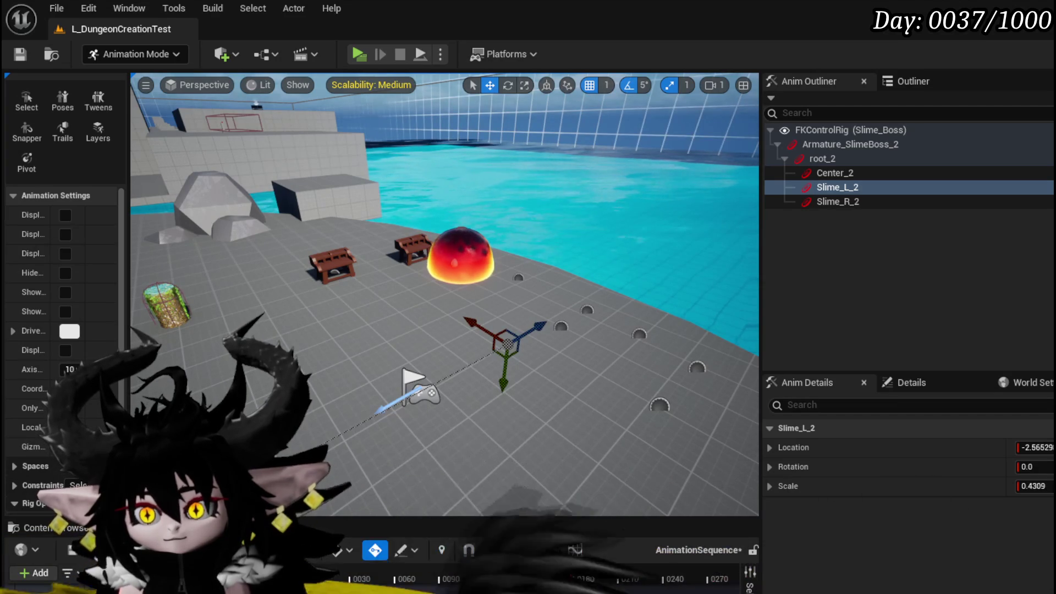
left_click_drag(544, 583, 384, 581)
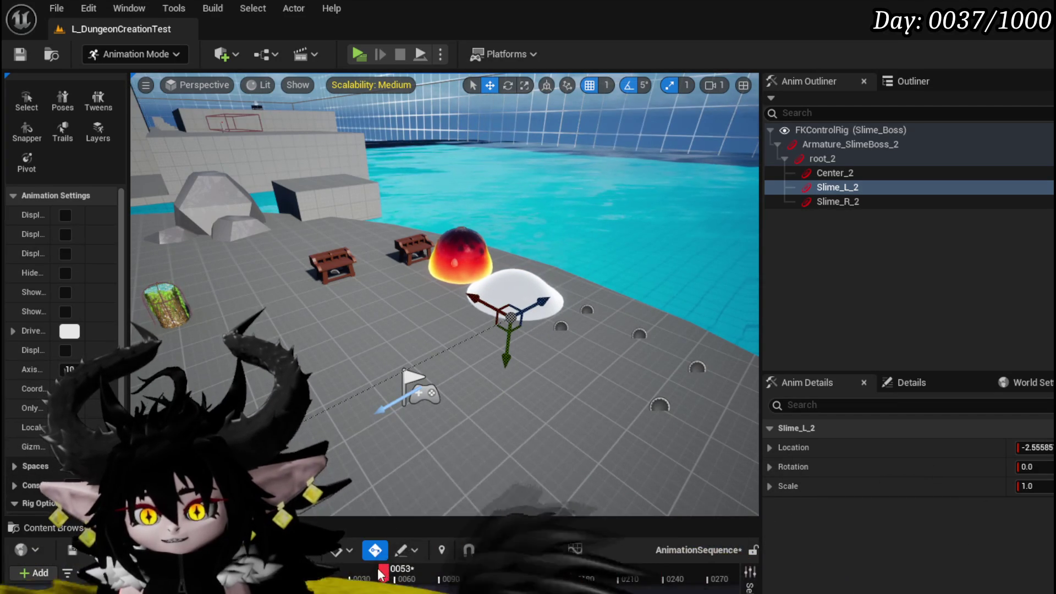
mouse_move(389, 575)
left_mouse_down()
mouse_move(461, 576)
mouse_move(386, 575)
left_mouse_up()
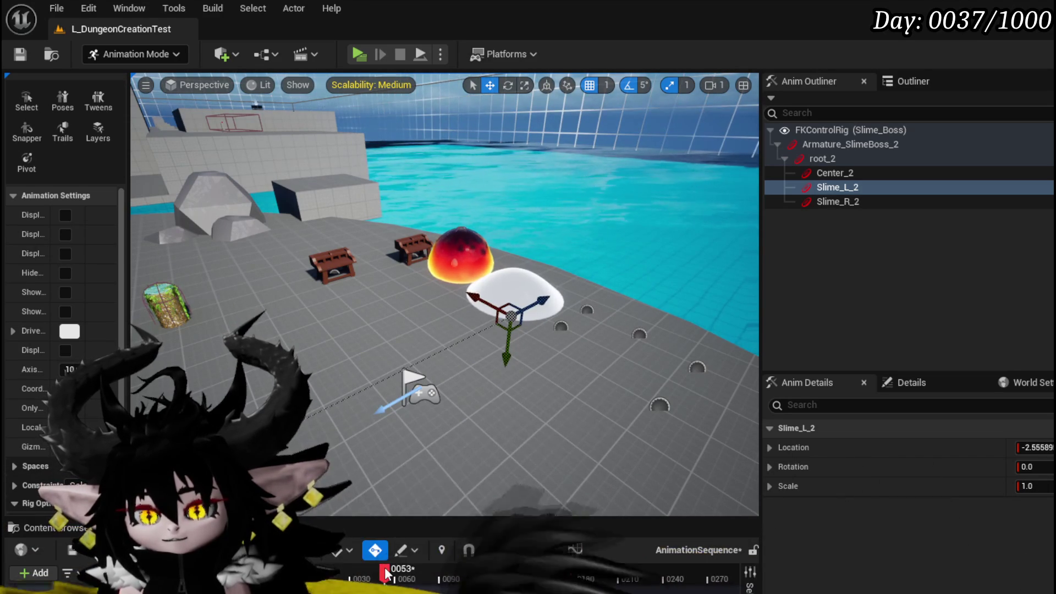
left_click(550, 567)
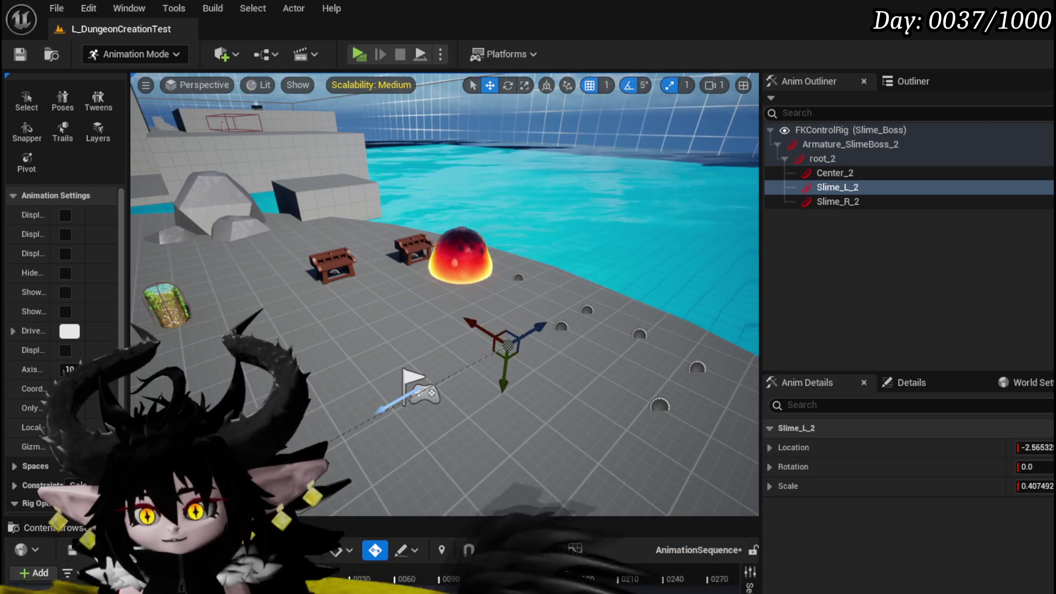
left_click_drag(550, 566, 556, 566)
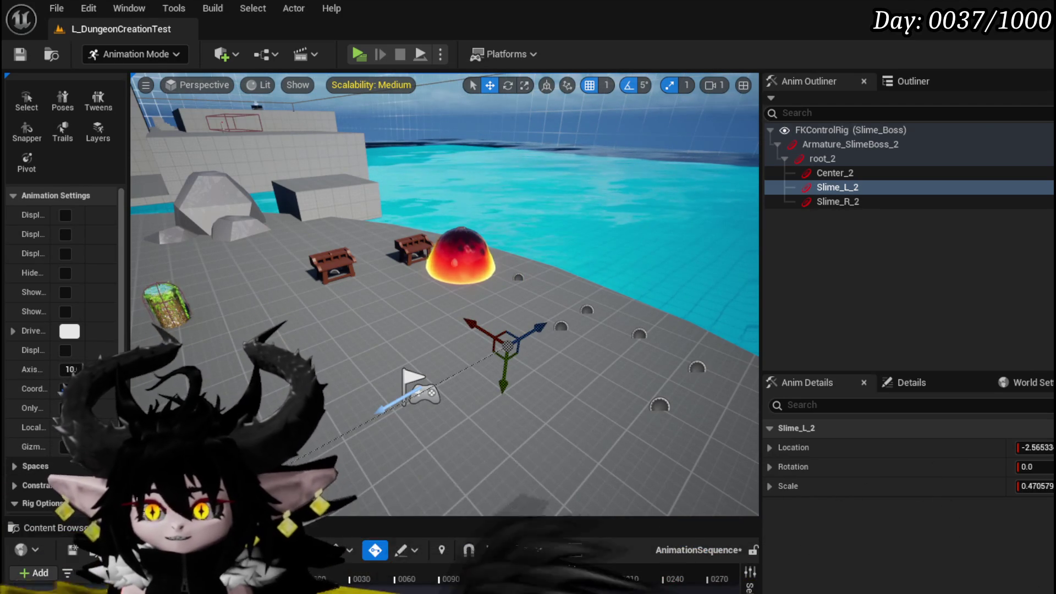
left_click_drag(550, 569, 388, 578)
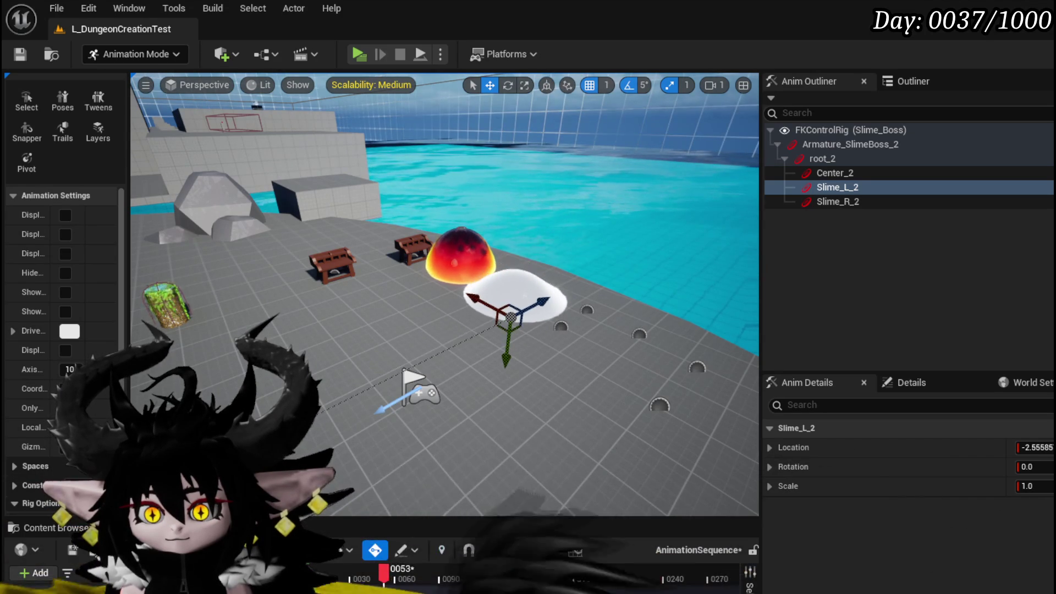
mouse_move(388, 578)
left_mouse_down()
mouse_move(546, 575)
mouse_move(385, 575)
left_mouse_up()
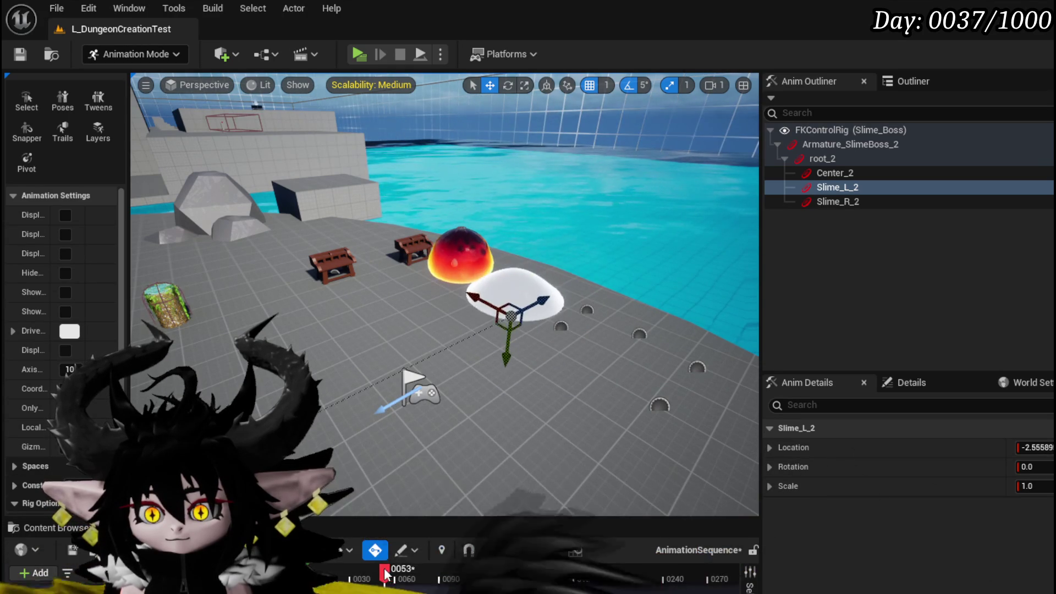
left_click_drag(570, 575, 399, 575)
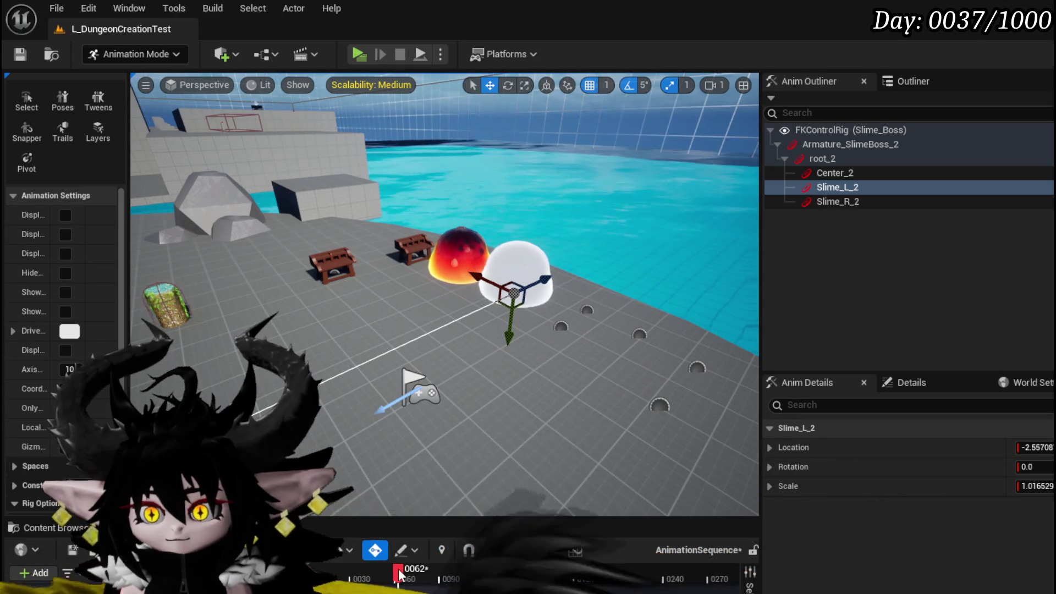
mouse_move(571, 575)
left_mouse_down()
mouse_move(365, 575)
mouse_move(374, 573)
left_mouse_up()
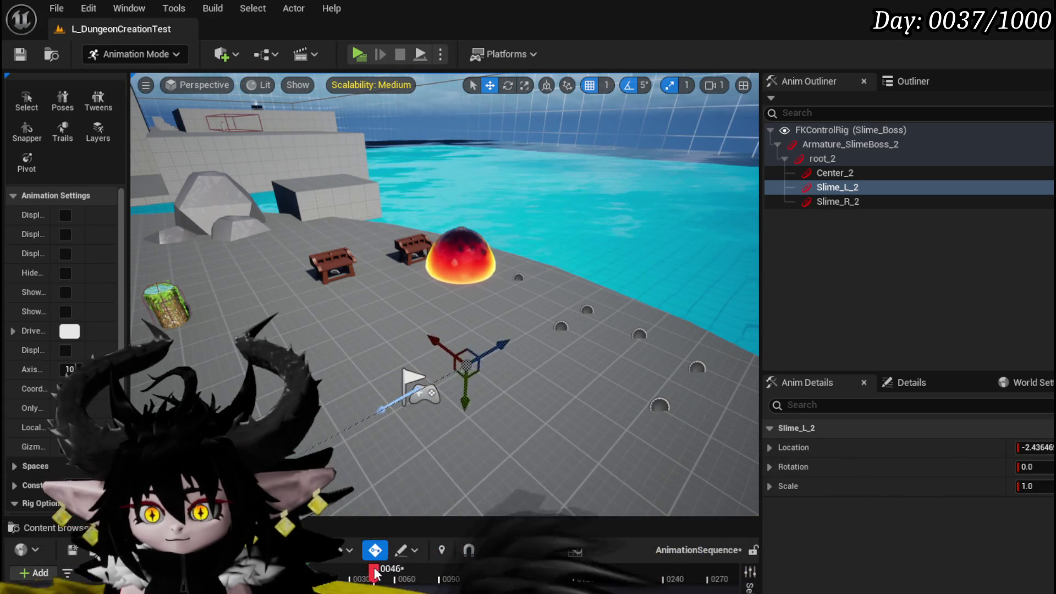
left_click_drag(570, 575, 397, 575)
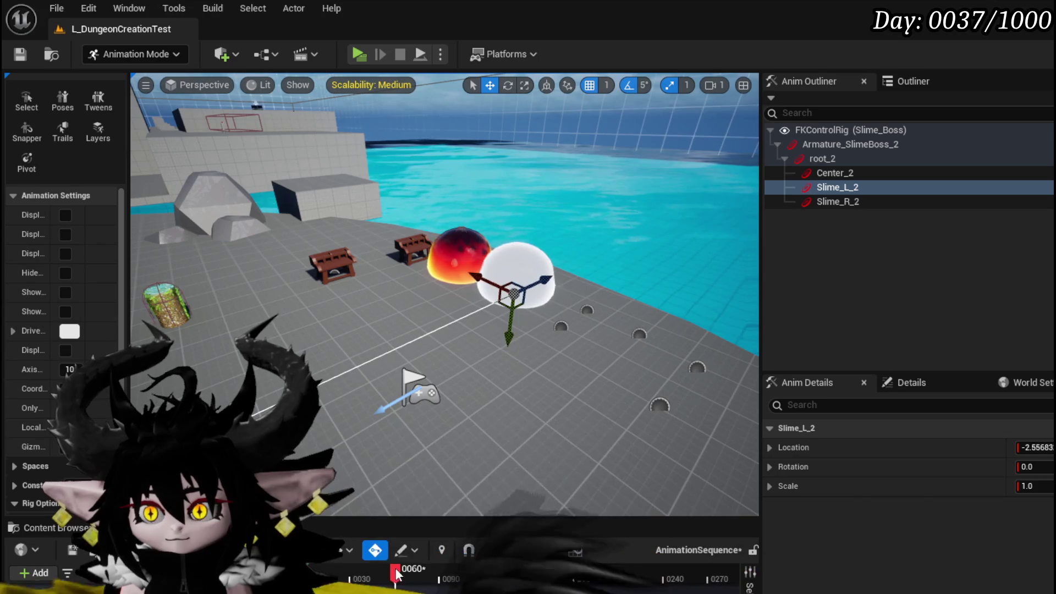
left_click_drag(571, 575, 436, 574)
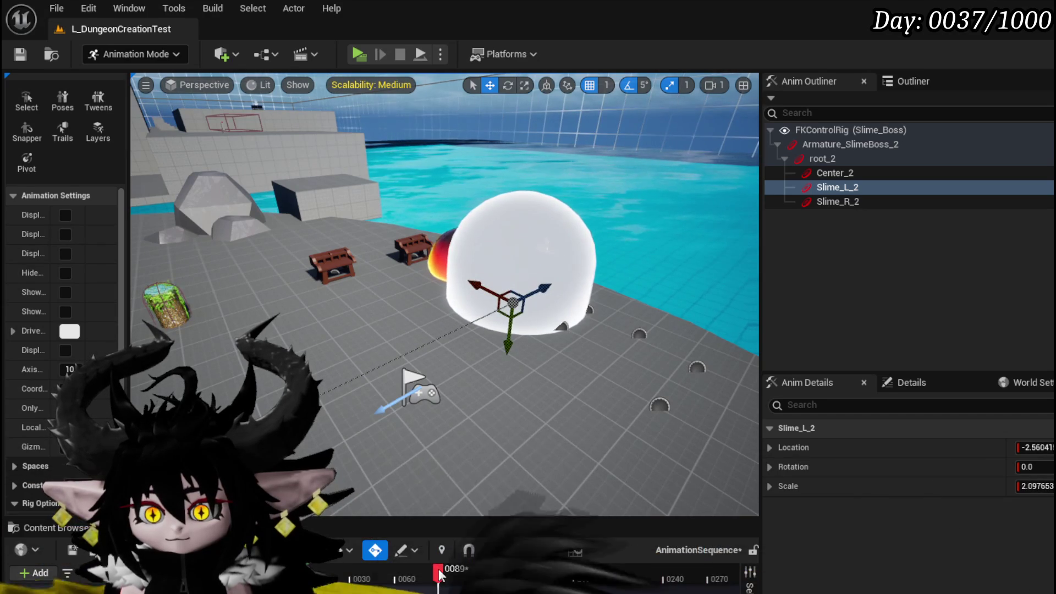
mouse_move(441, 575)
left_mouse_down()
mouse_move(541, 579)
mouse_move(363, 574)
mouse_move(383, 575)
left_mouse_up()
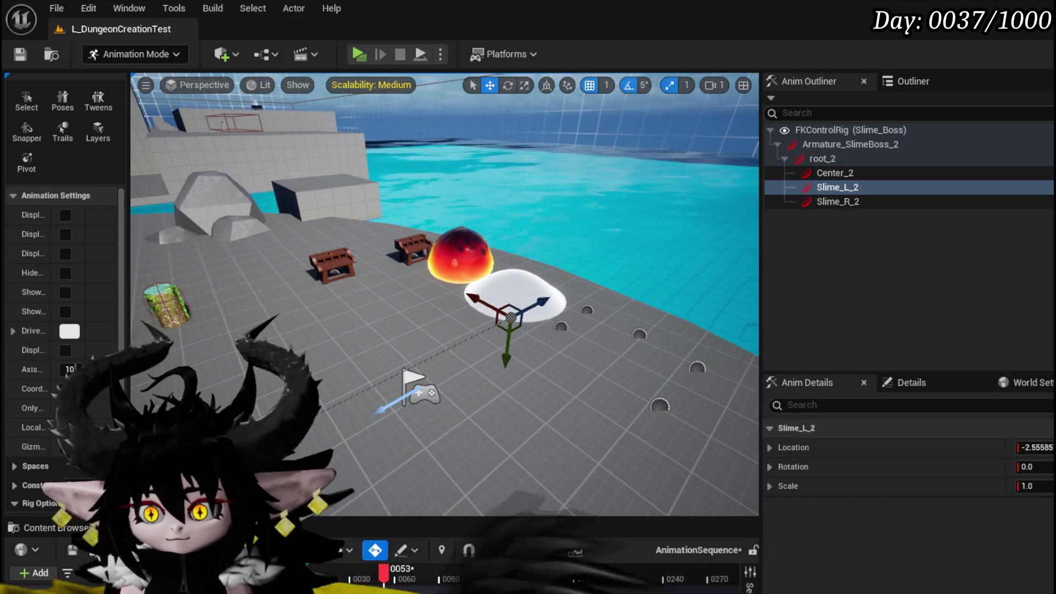
left_click(546, 577)
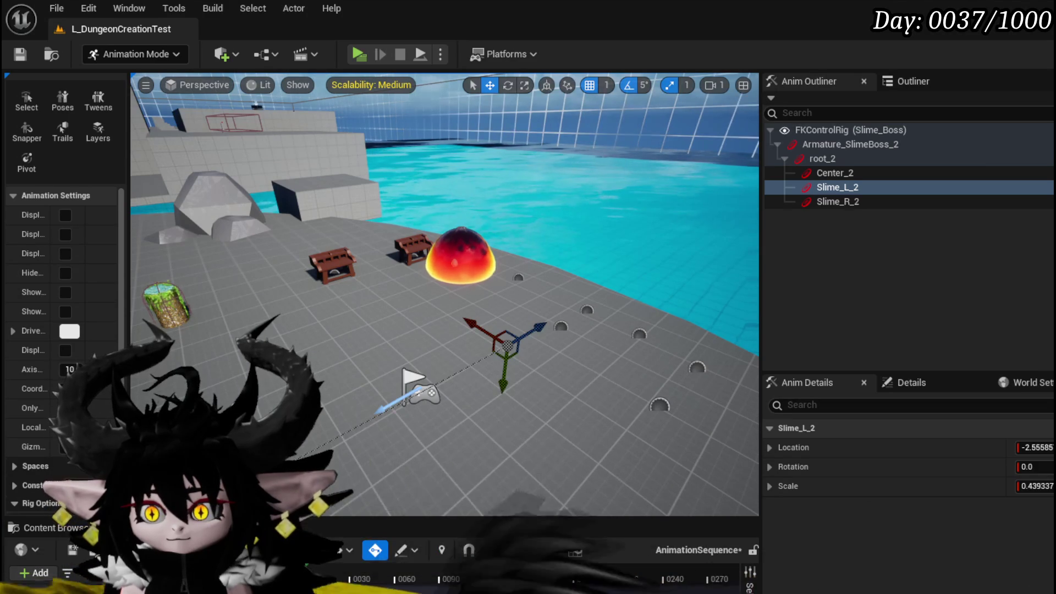
left_click(540, 577)
mouse_move(540, 577)
left_mouse_down()
mouse_move(410, 577)
mouse_move(547, 575)
left_mouse_up()
left_click_drag(495, 330, 495, 275)
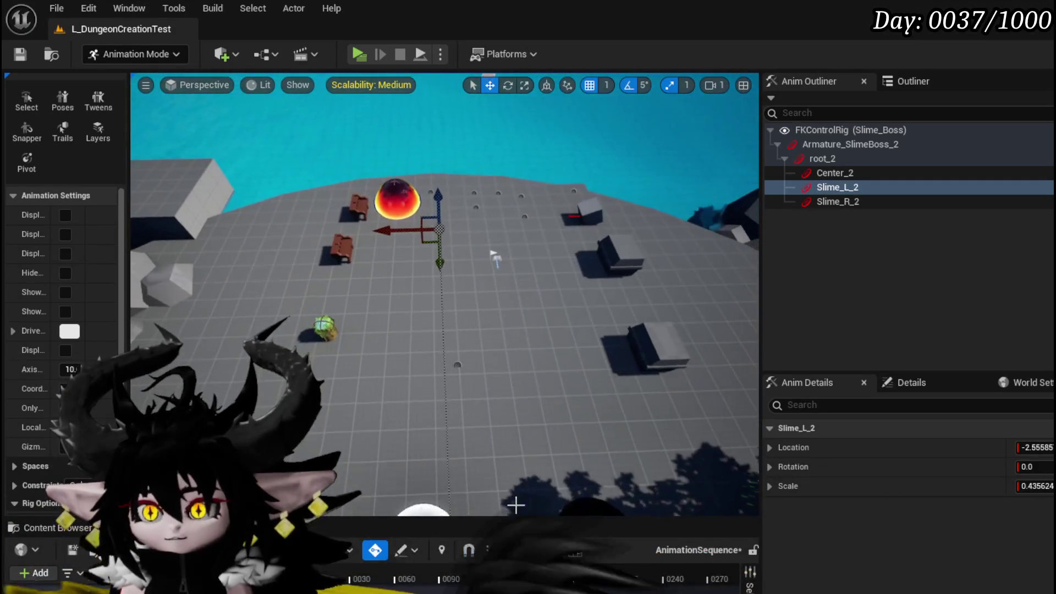
mouse_move(543, 578)
left_mouse_down()
mouse_move(354, 576)
mouse_move(537, 576)
mouse_move(418, 575)
mouse_move(528, 555)
mouse_move(423, 552)
mouse_move(605, 556)
mouse_move(522, 556)
mouse_move(544, 552)
mouse_move(466, 573)
mouse_move(374, 569)
mouse_move(385, 577)
left_mouse_up()
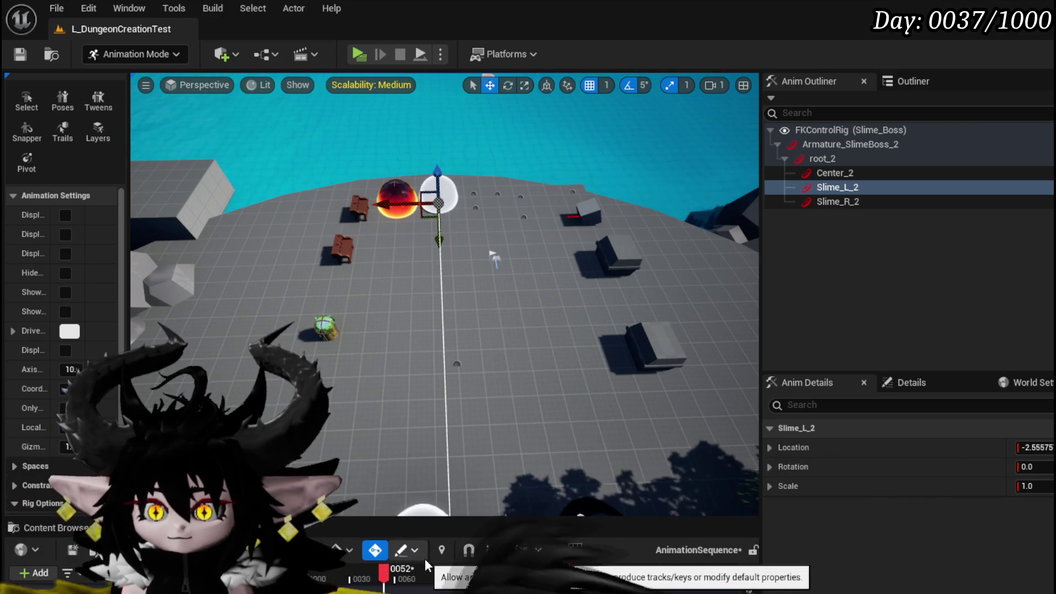
mouse_move(389, 580)
left_mouse_down()
mouse_move(356, 580)
mouse_move(547, 576)
left_mouse_up()
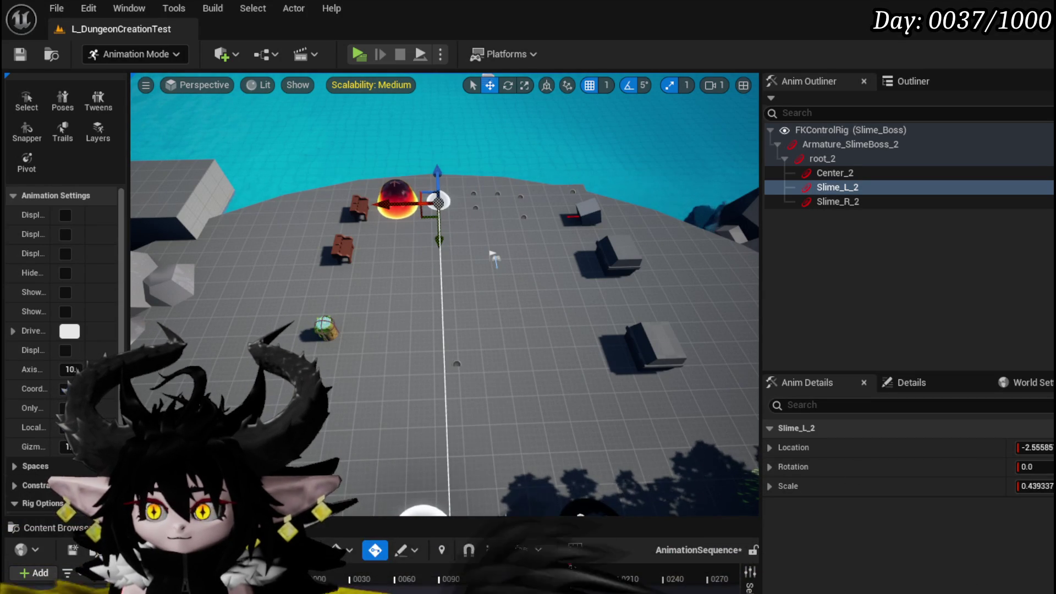
mouse_move(546, 577)
left_mouse_down()
mouse_move(385, 574)
mouse_move(558, 572)
left_mouse_up()
key("ctrl+space")
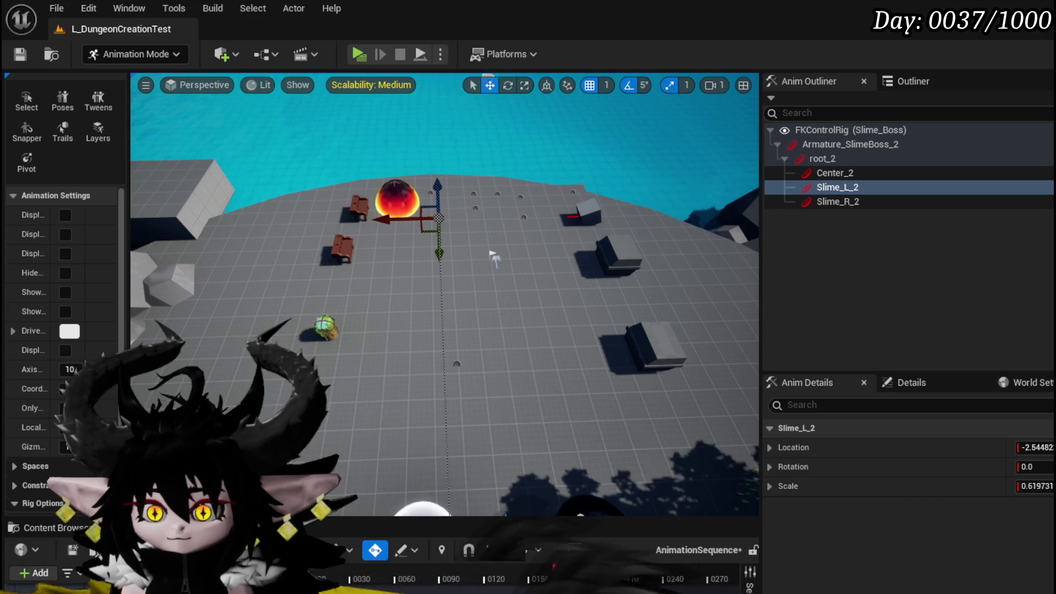
key("ctrl+space")
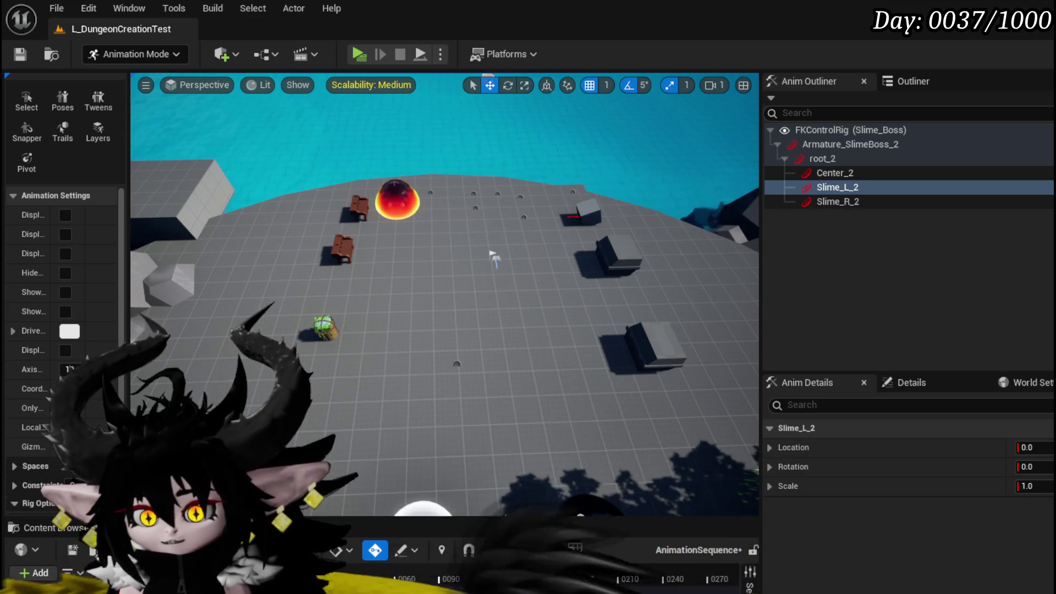
left_click(572, 575)
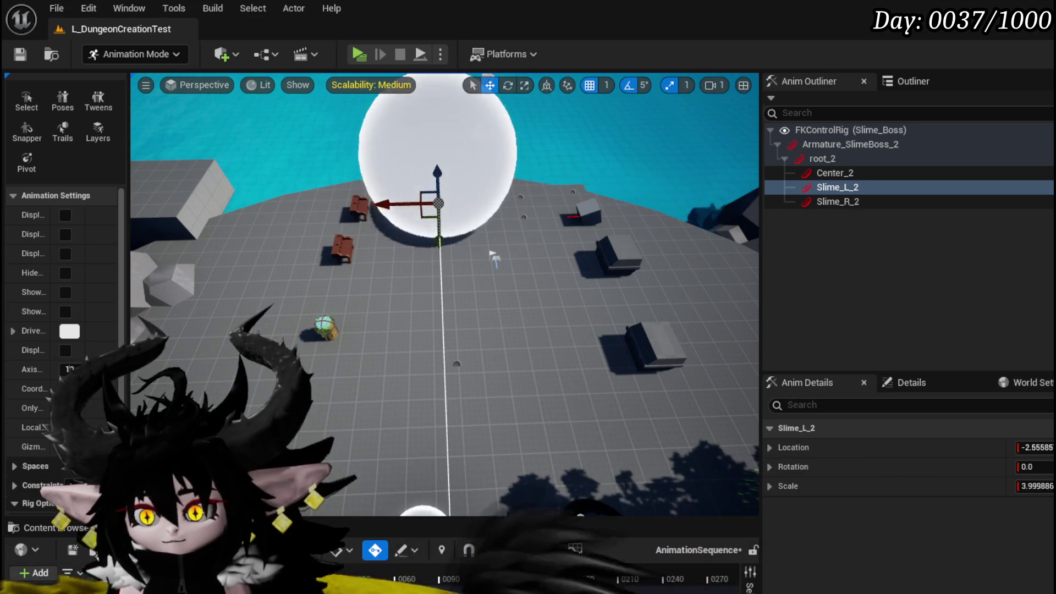
left_click_drag(572, 575, 564, 575)
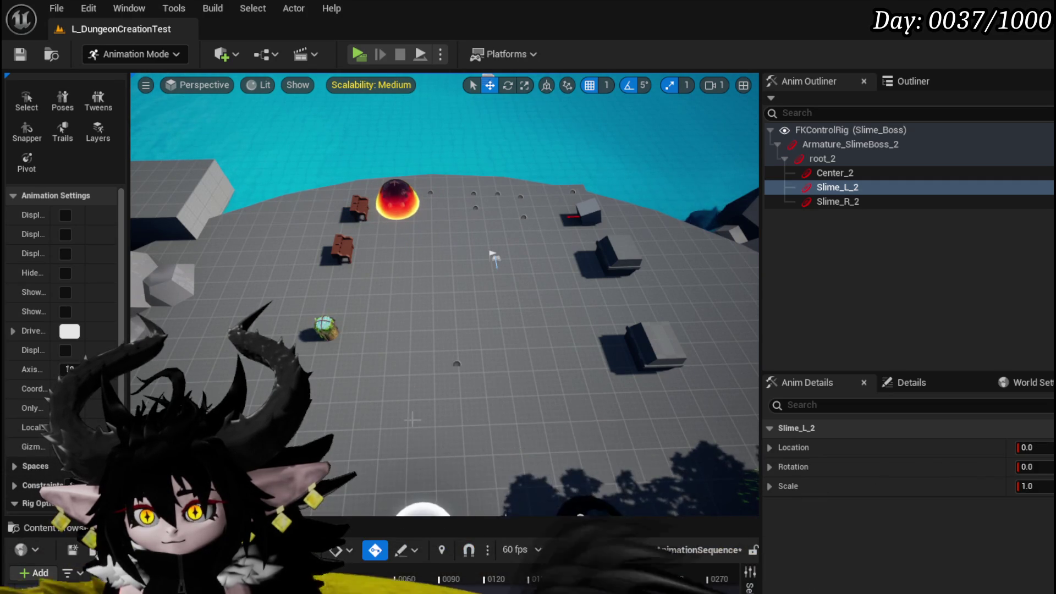
mouse_move(570, 574)
left_mouse_down()
mouse_move(349, 575)
mouse_move(460, 575)
left_mouse_up()
mouse_move(484, 575)
left_mouse_down()
mouse_move(571, 572)
mouse_move(548, 574)
left_mouse_up()
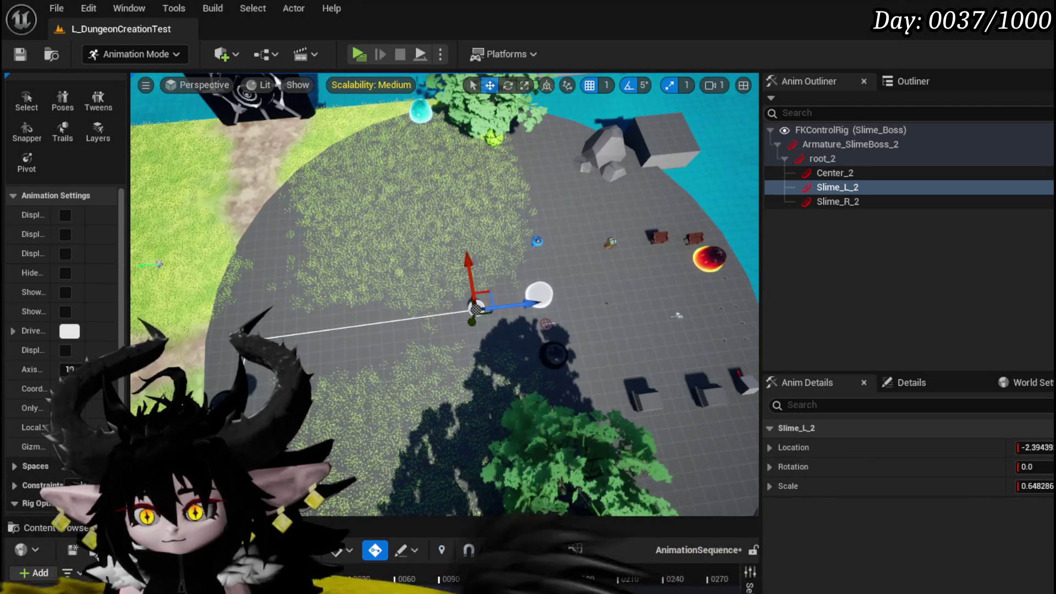
mouse_move(444, 295)
left_mouse_down()
mouse_move(445, 214)
mouse_move(480, 216)
mouse_move(455, 216)
left_mouse_up()
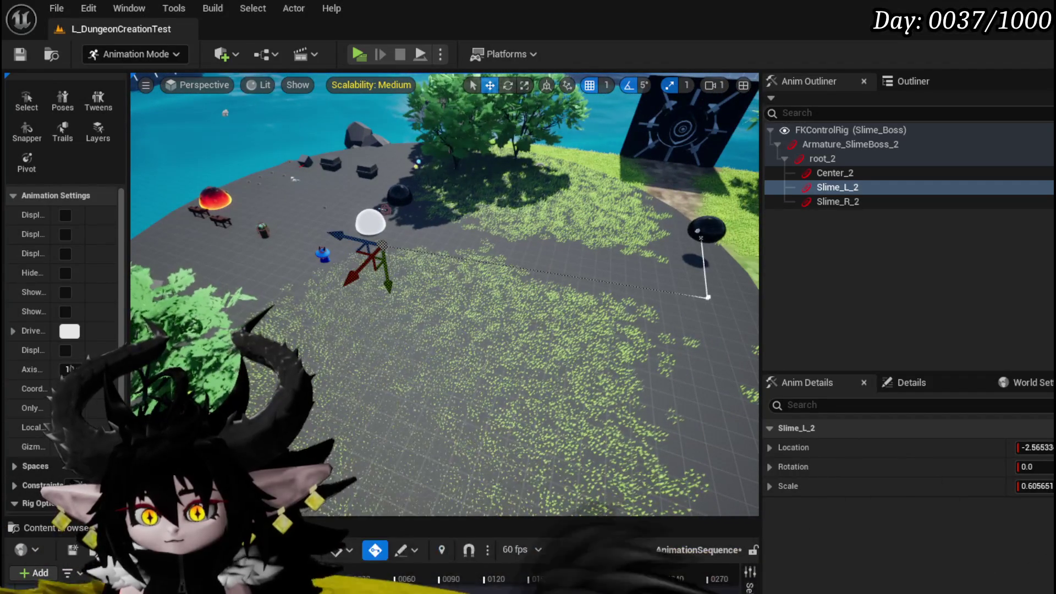
left_click_drag(558, 579, 557, 576)
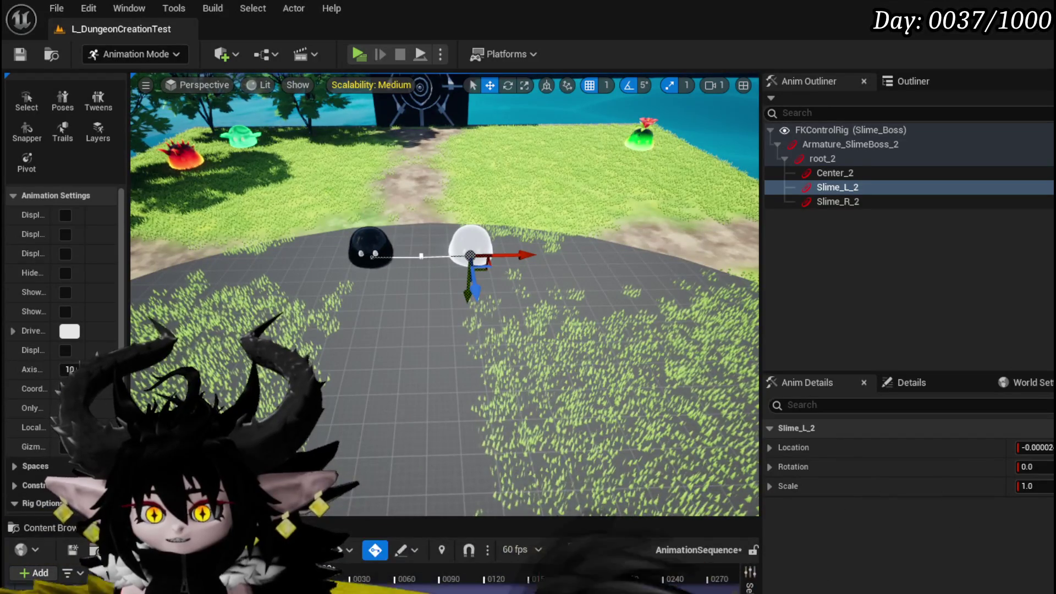
left_click(837, 201)
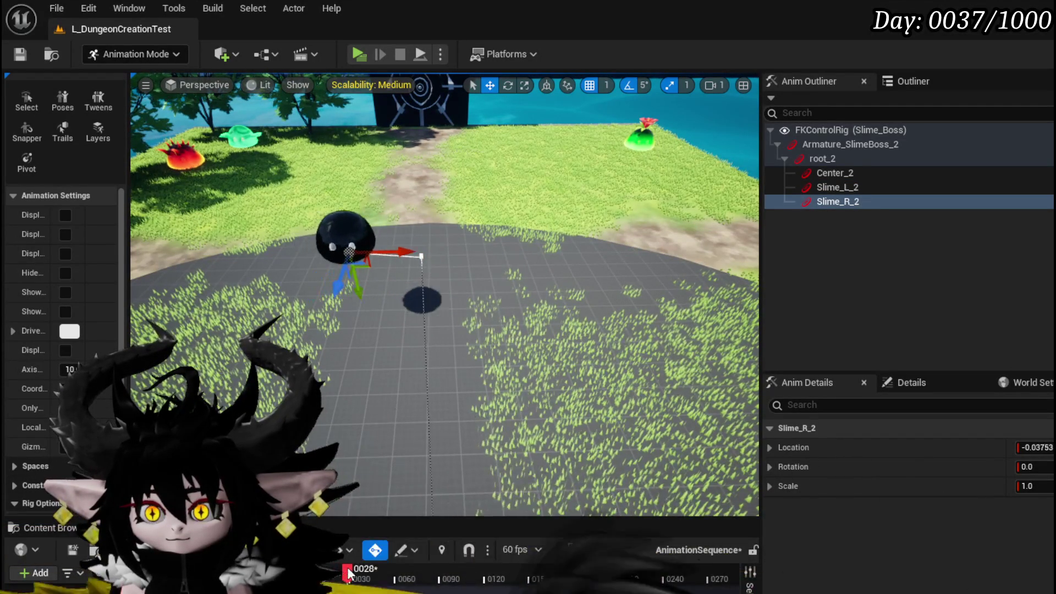
Step: Enlarge the Sequencer timeline and delete the early Slime_R_2 keys
left_click_drag(474, 525, 470, 339)
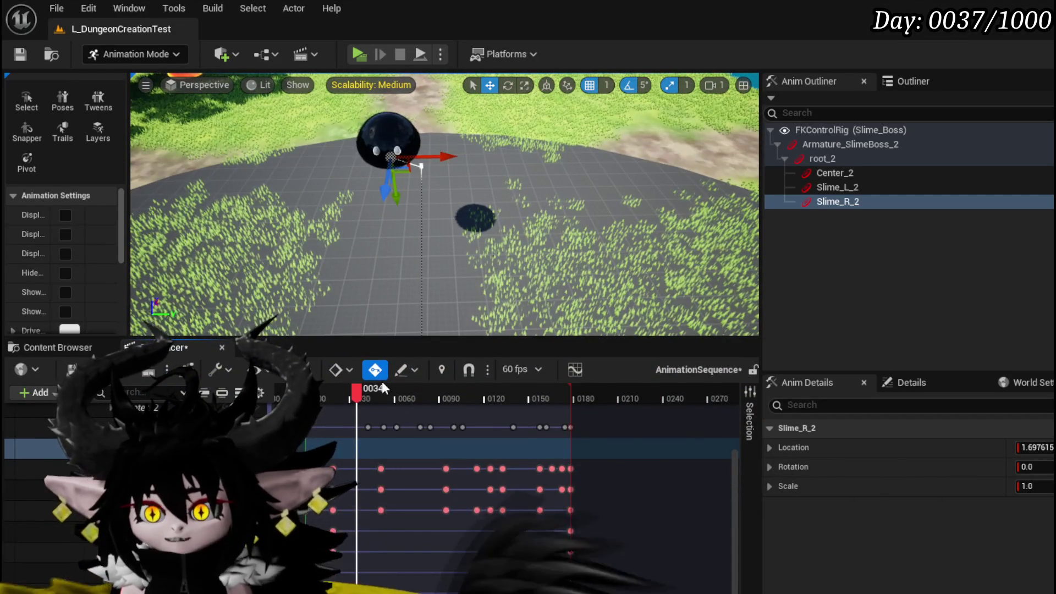
key("Up")
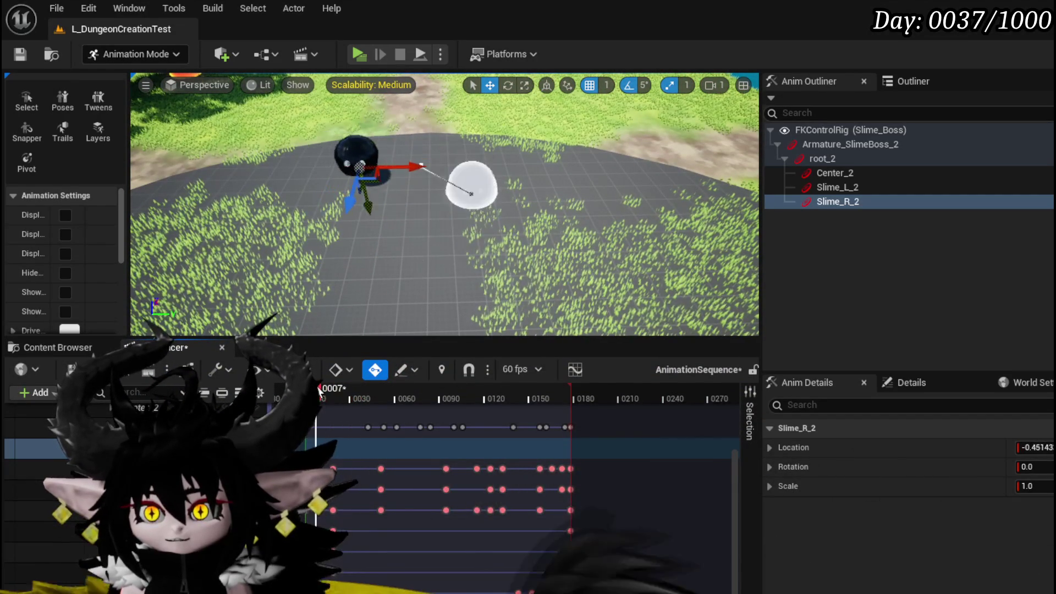
left_click_drag(306, 391, 333, 392)
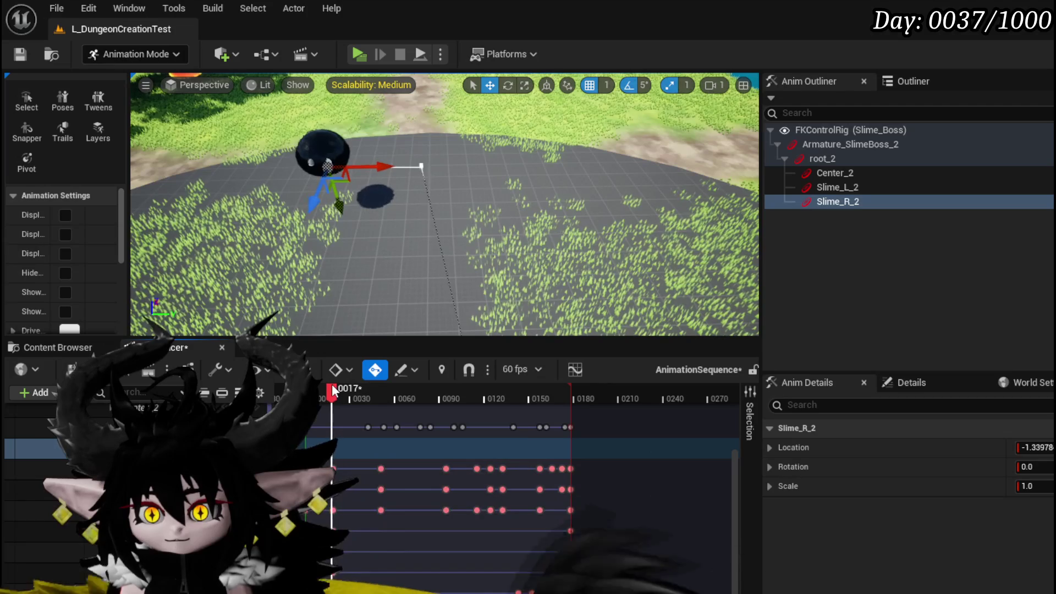
mouse_move(330, 459)
left_mouse_down()
mouse_move(371, 503)
mouse_move(560, 513)
left_mouse_up()
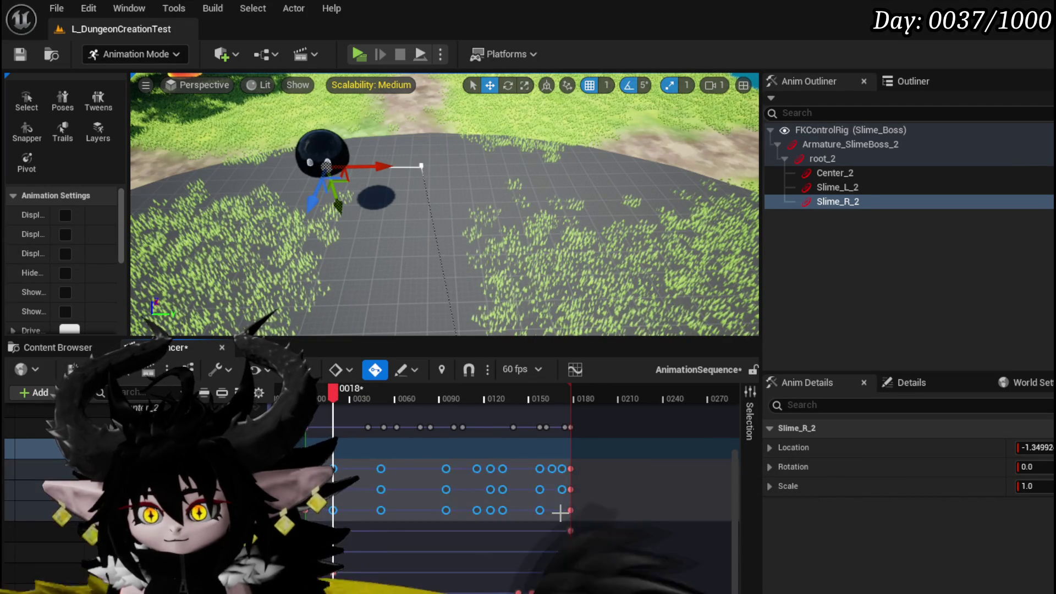
key("Delete")
Step: Push Slime_R_2 out along X to about 2.67, nudge it up, and preview the motion
mouse_move(333, 390)
left_mouse_down()
mouse_move(365, 396)
mouse_move(334, 396)
left_mouse_up()
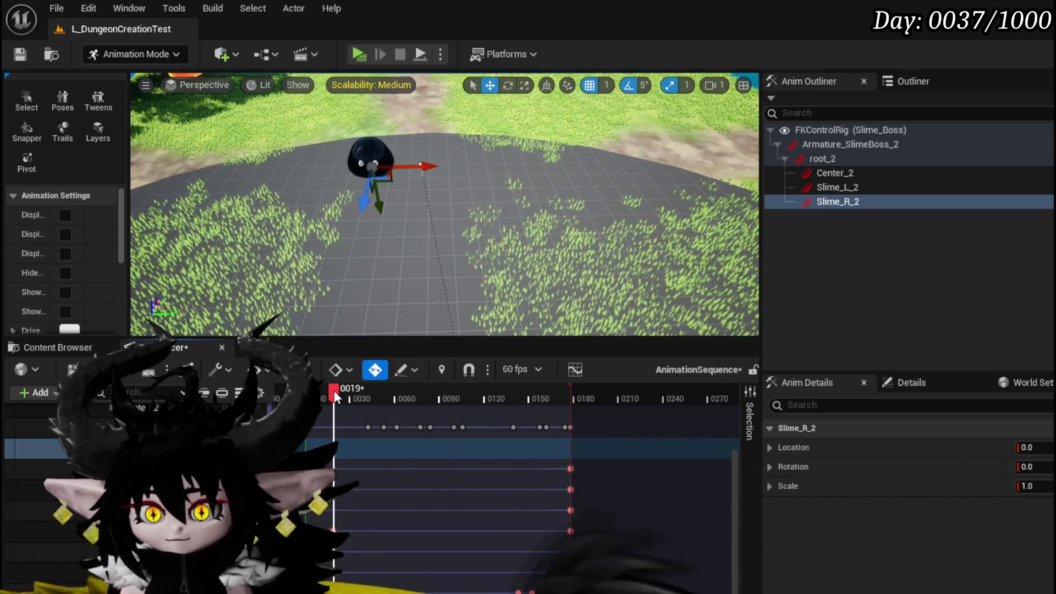
left_click_drag(422, 166, 479, 168)
left_click_drag(334, 396, 319, 400)
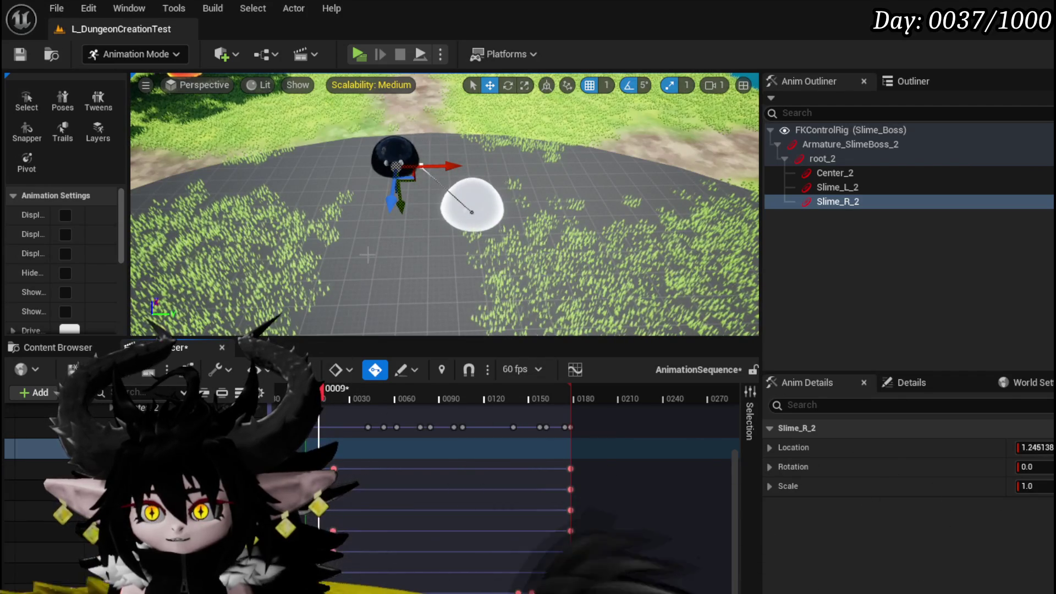
left_click_drag(400, 207, 399, 186)
left_click_drag(319, 392, 334, 392)
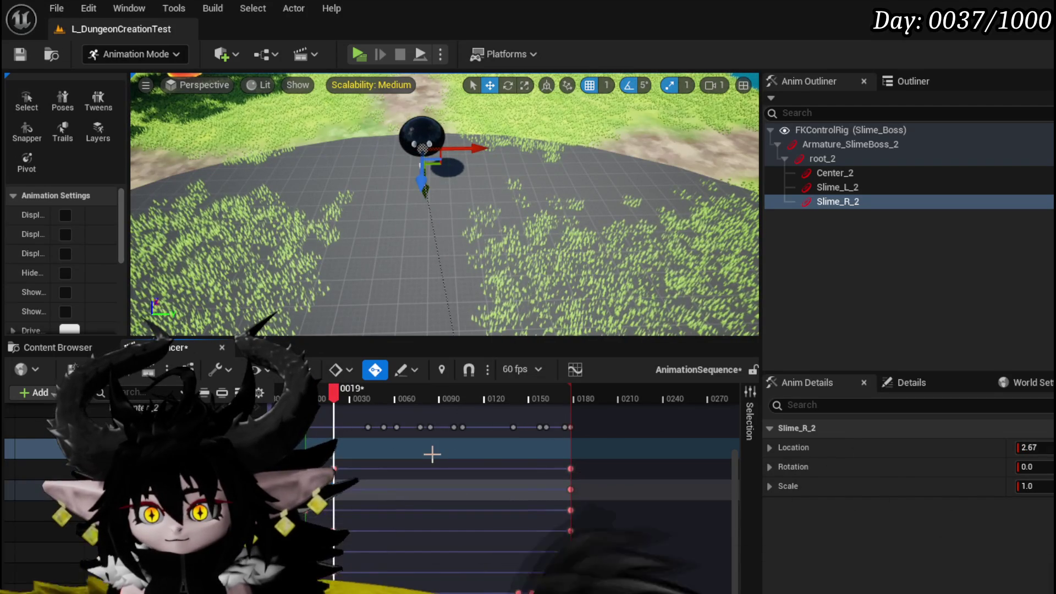
Step: Select the lower Slime_R_2 track and scrub the animation to check the slime's size
left_click(165, 490)
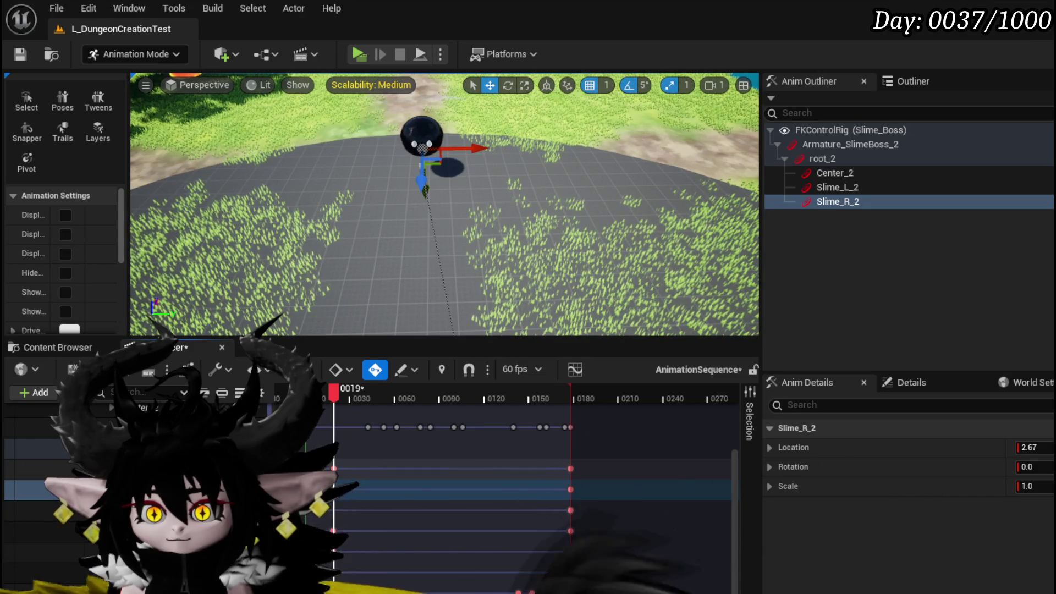
mouse_move(334, 392)
left_mouse_down()
mouse_move(451, 392)
mouse_move(336, 402)
mouse_move(347, 400)
left_mouse_up()
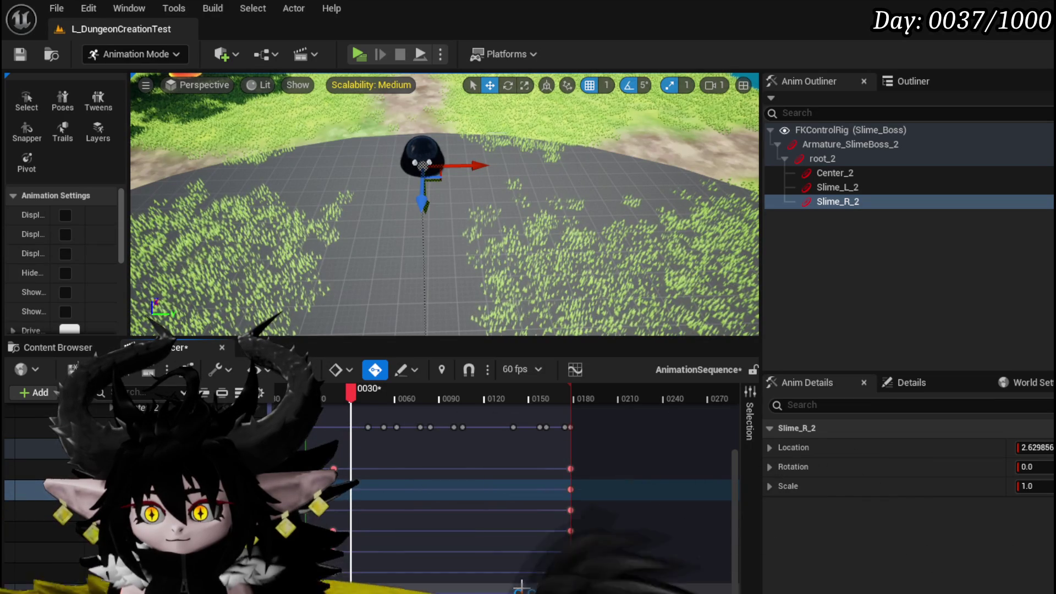
left_click(518, 391)
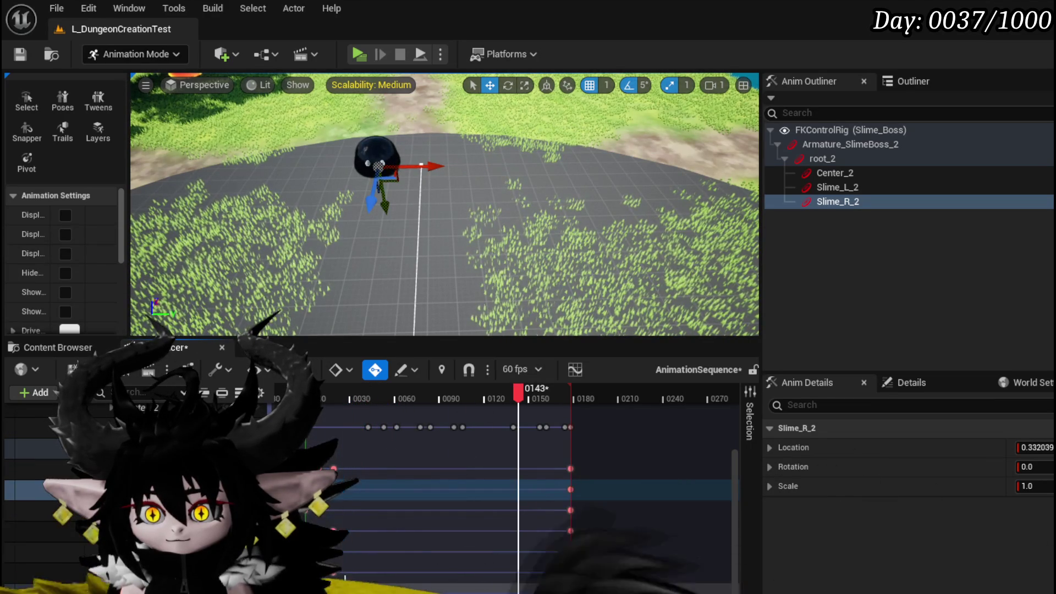
mouse_move(514, 394)
left_mouse_down()
mouse_move(333, 404)
mouse_move(366, 405)
left_mouse_up()
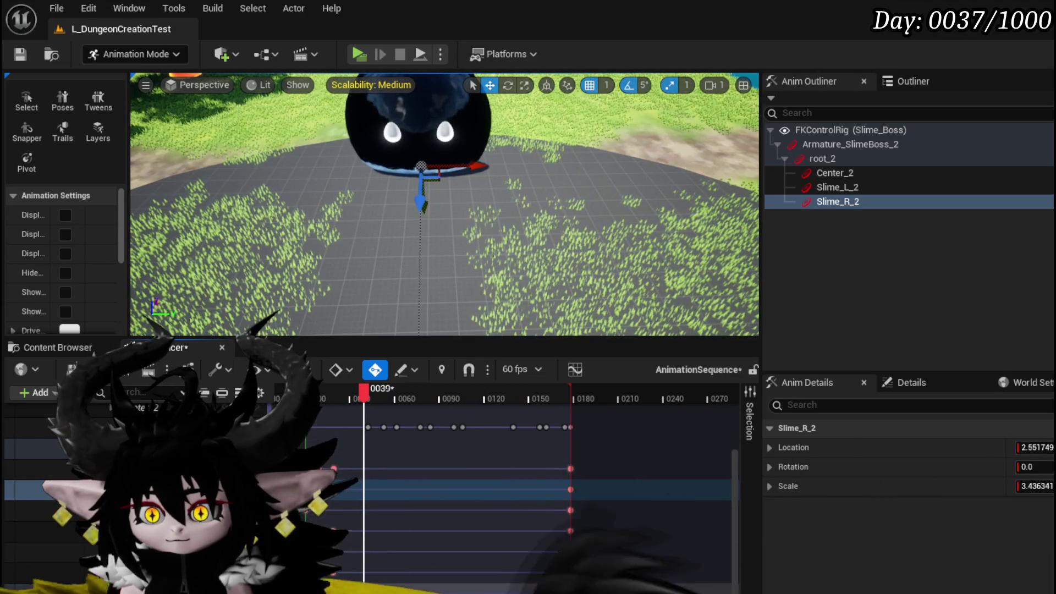
left_click_drag(363, 393, 376, 393)
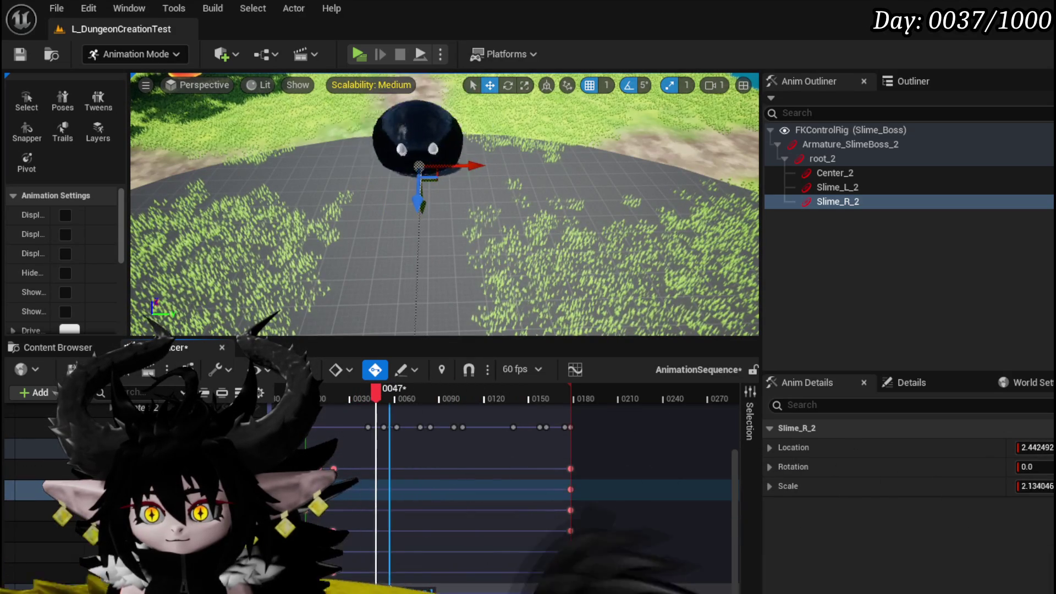
left_click_drag(475, 587, 542, 588)
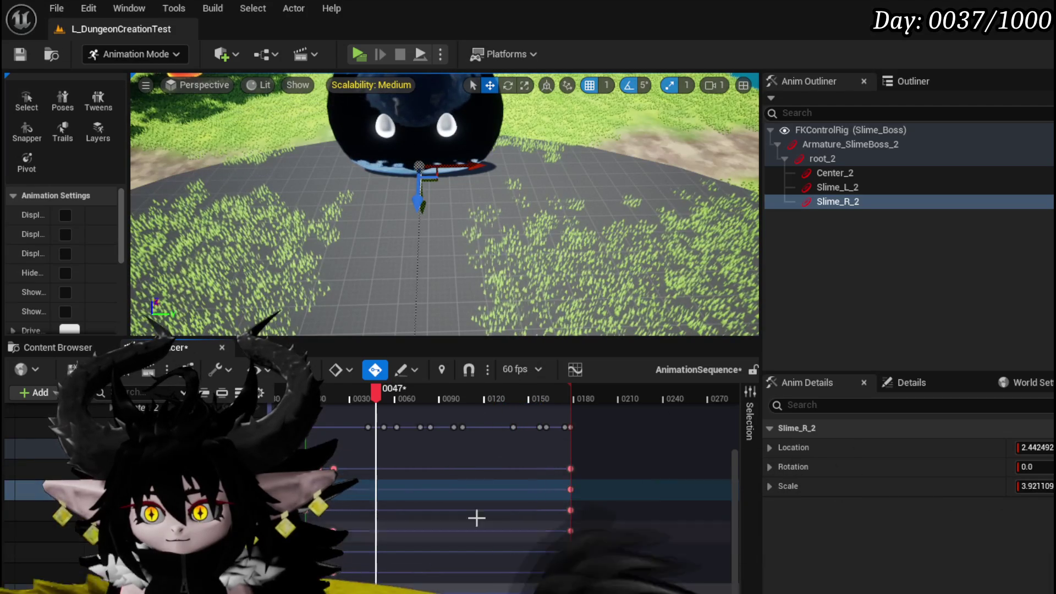
mouse_move(376, 391)
left_mouse_down()
mouse_move(316, 392)
mouse_move(555, 396)
mouse_move(541, 396)
left_mouse_up()
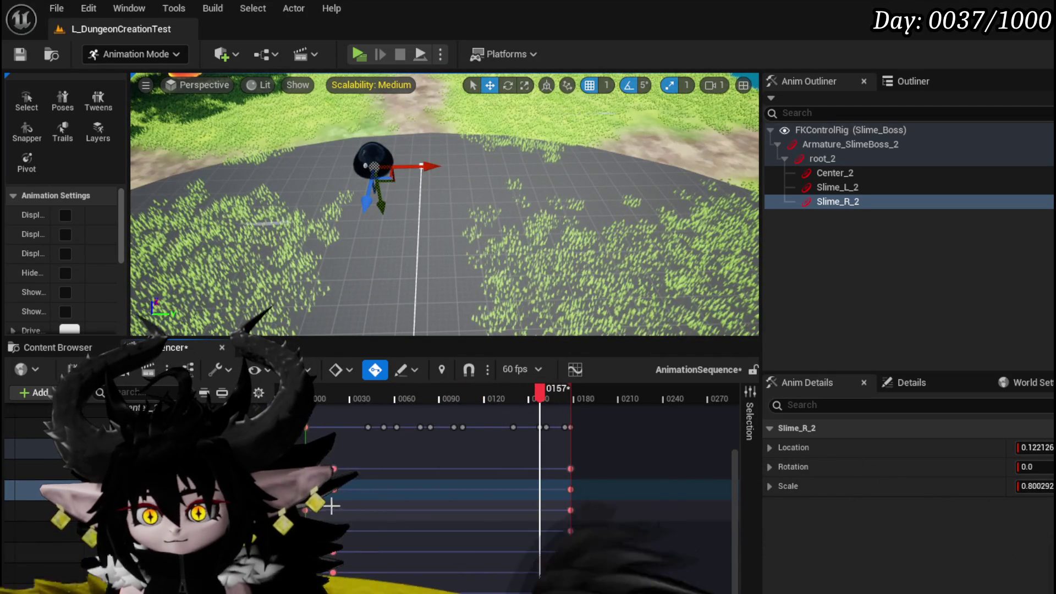
Step: Paste the Slime_R_2 Location and Scale start keys near frame 158 and preview the ending
left_click_drag(330, 497, 486, 441)
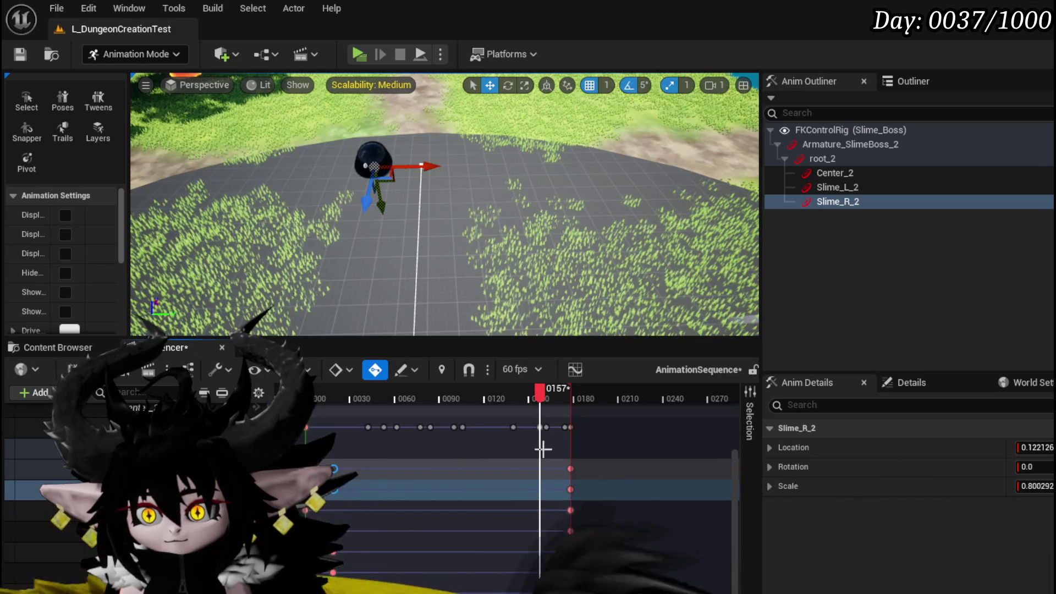
key("ctrl+v")
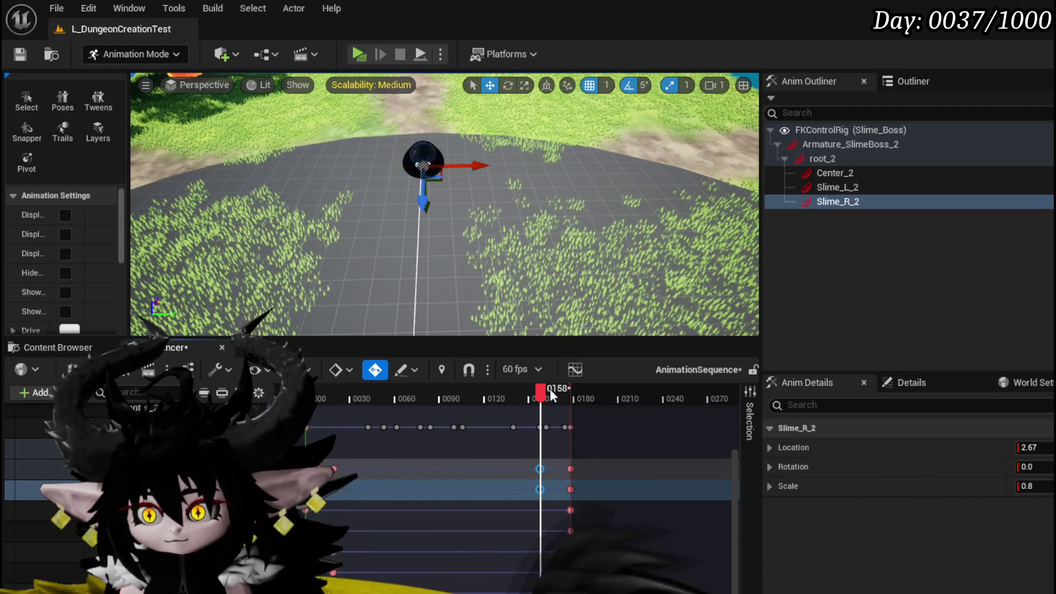
mouse_move(542, 395)
left_mouse_down()
mouse_move(355, 395)
mouse_move(571, 405)
mouse_move(557, 398)
left_mouse_up()
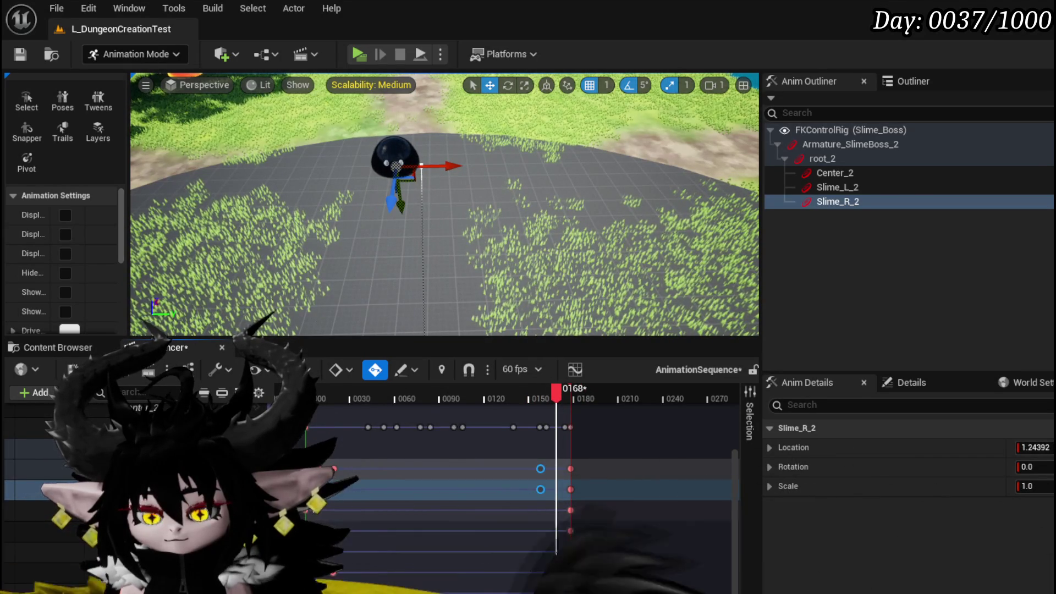
left_click(554, 393)
mouse_move(555, 392)
left_mouse_down()
mouse_move(536, 394)
mouse_move(582, 390)
mouse_move(394, 393)
left_mouse_up()
left_click_drag(440, 209, 478, 264, "alt")
left_click_drag(550, 220, 644, 227, "alt")
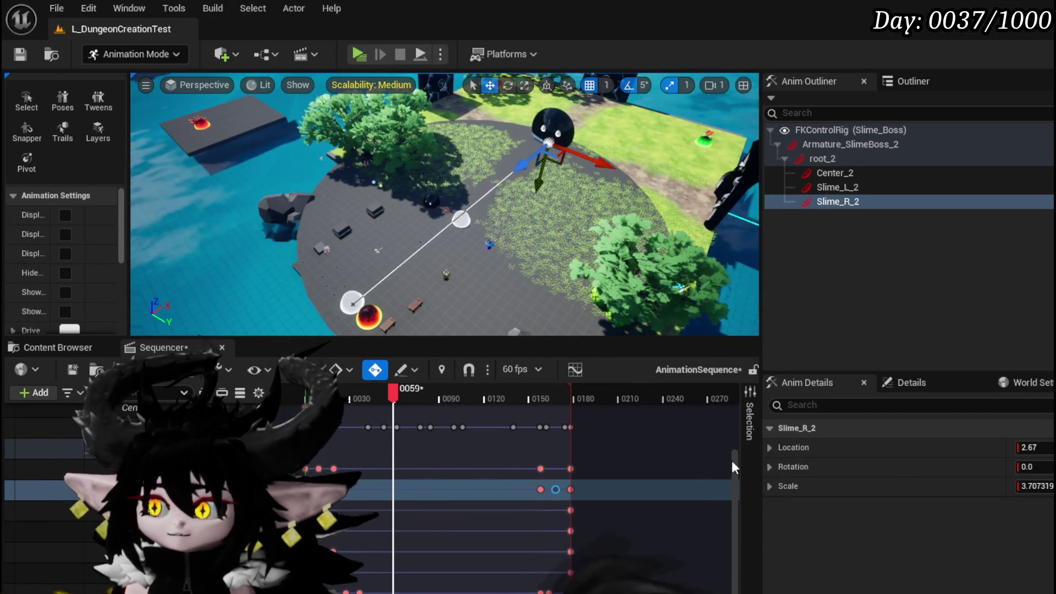
Step: Save the animation sequence, preview the slime's growth, and save the level
left_click(72, 371)
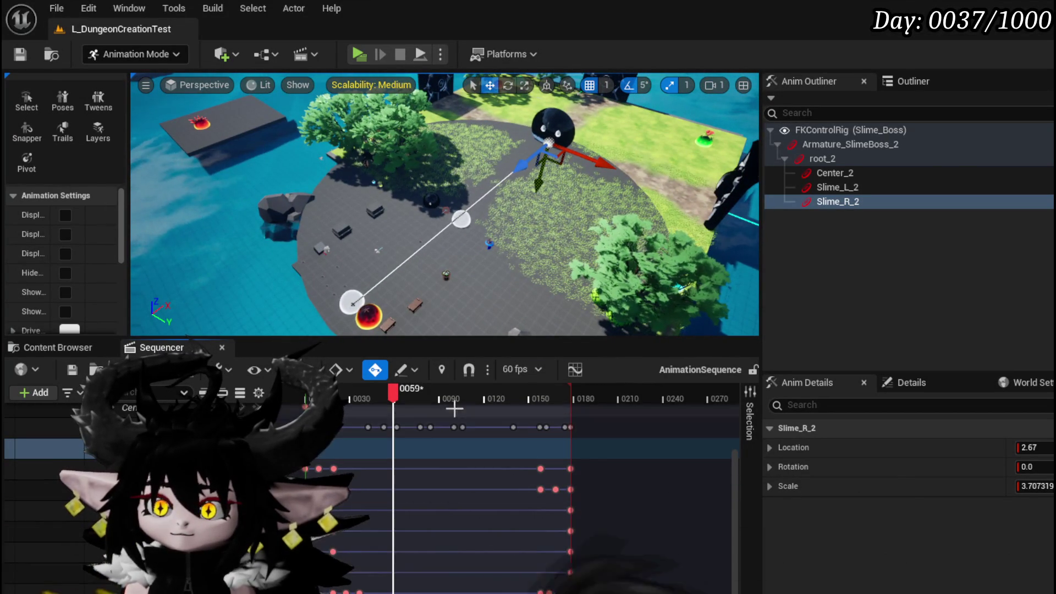
mouse_move(344, 397)
left_mouse_down()
mouse_move(532, 397)
mouse_move(317, 397)
left_mouse_up()
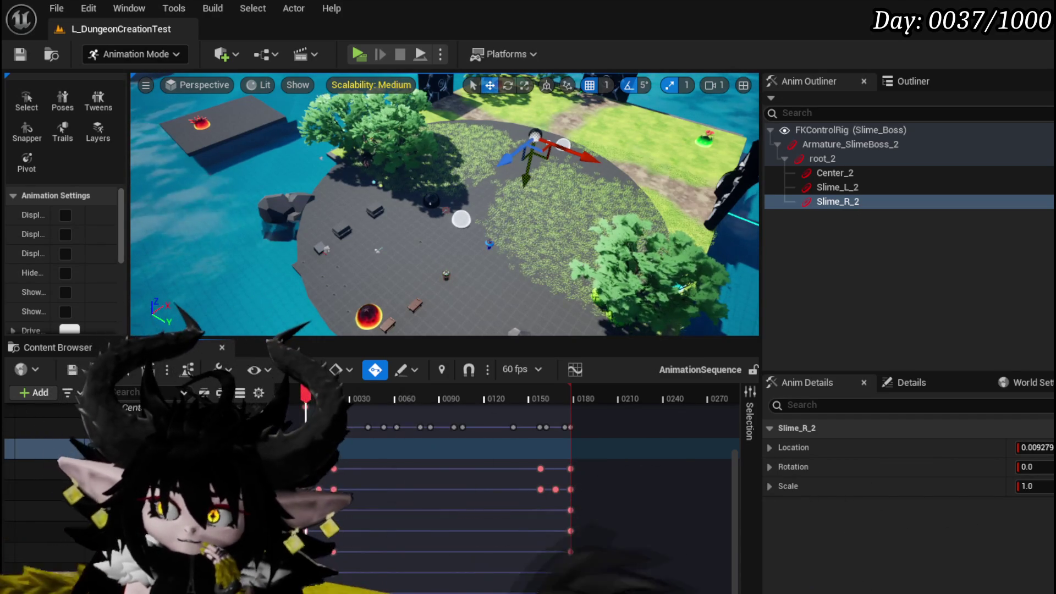
left_click_drag(305, 393, 541, 409)
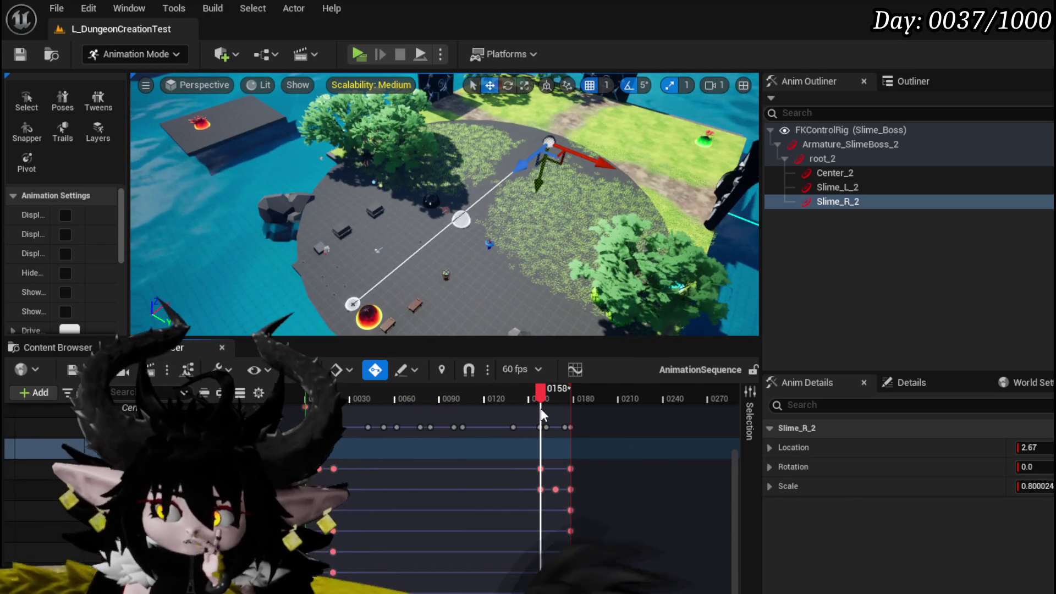
left_click_drag(549, 410, 517, 410)
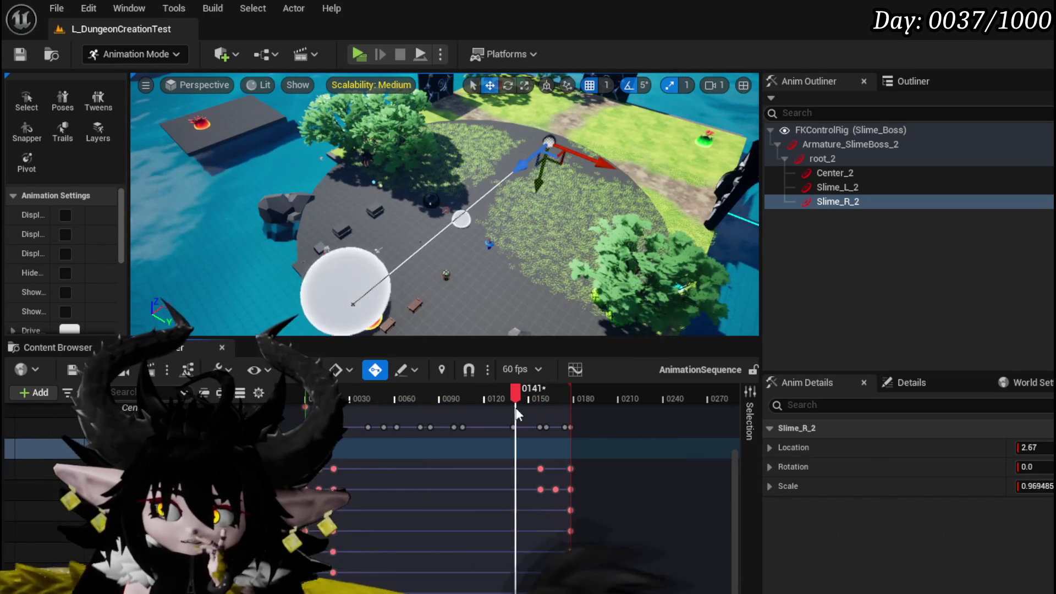
left_click_drag(427, 410, 484, 409)
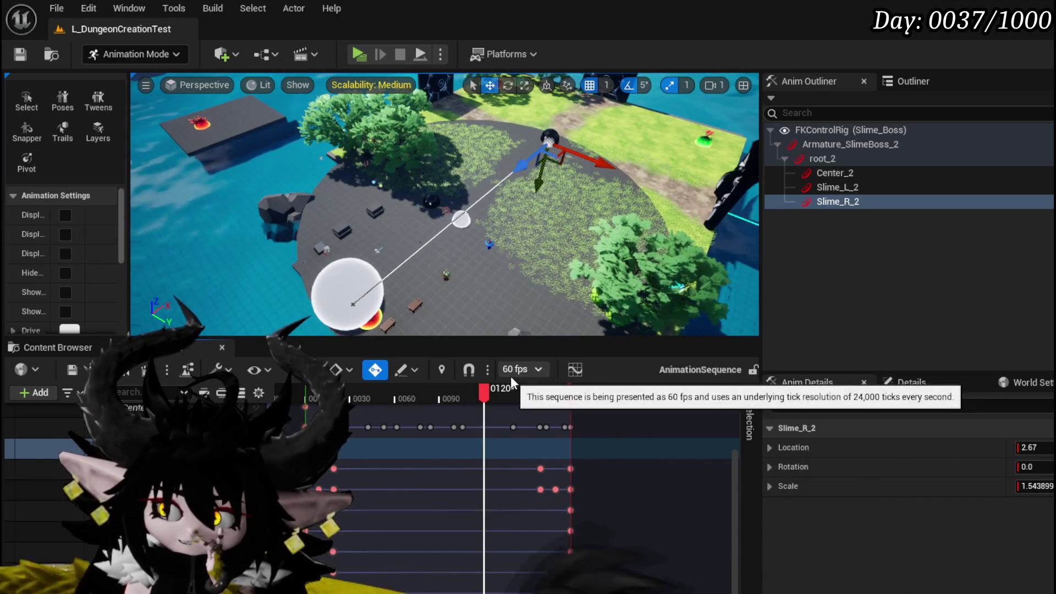
left_click(20, 54)
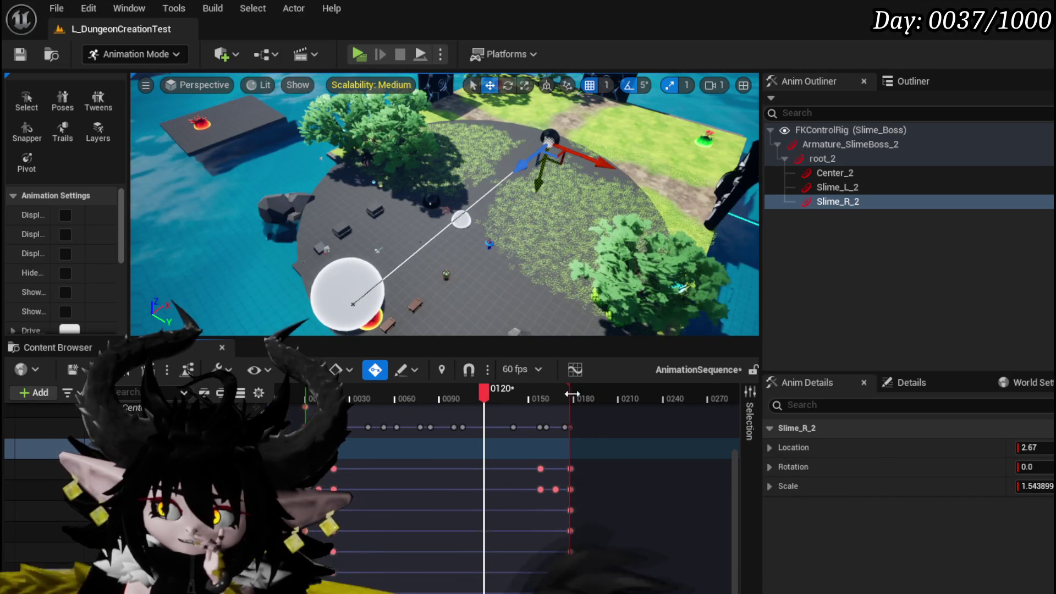
Step: Extend the Slime_Boss animation section's end to frame 240
left_click_drag(579, 395, 570, 395)
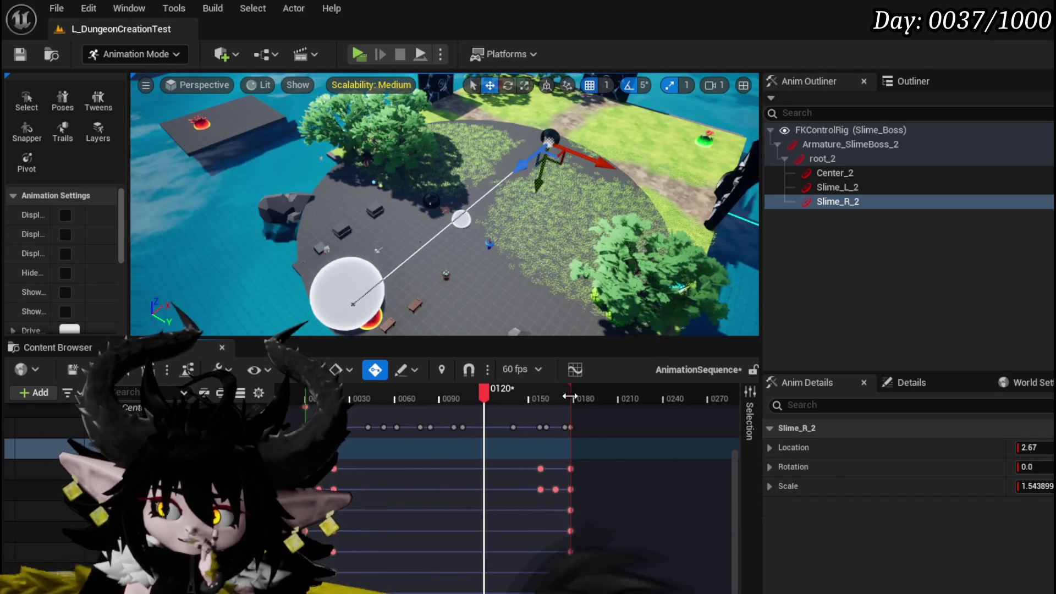
scroll(553, 435, "up", 2)
left_click(571, 414)
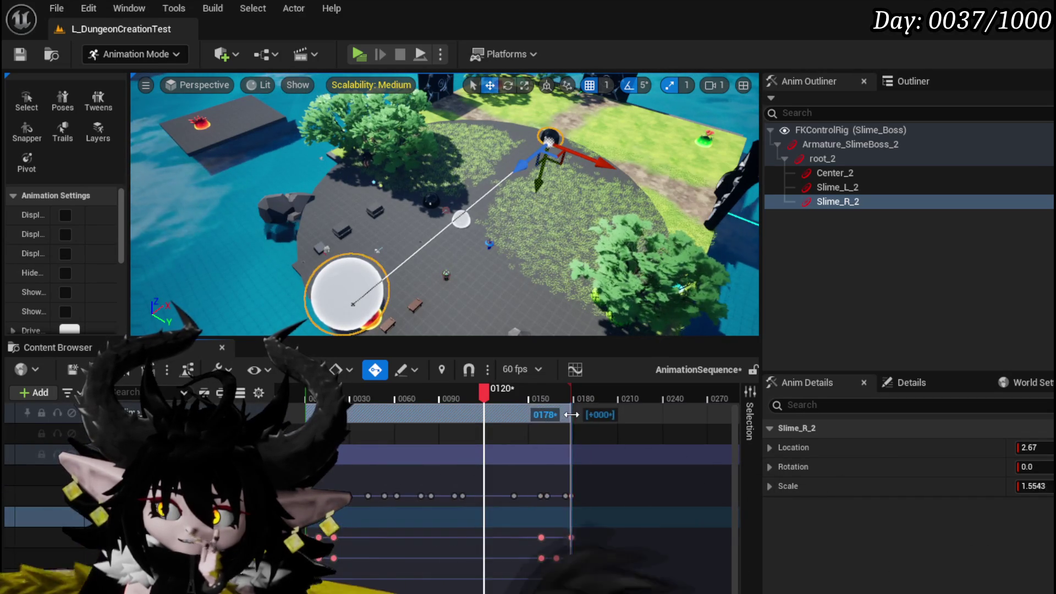
left_click_drag(566, 414, 568, 414)
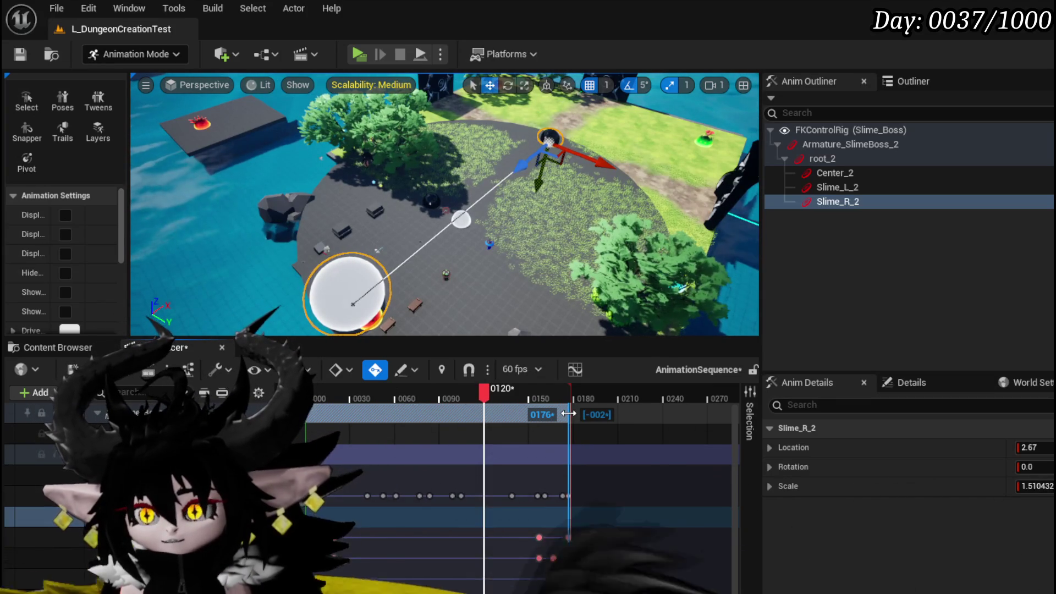
left_click_drag(632, 416, 662, 418)
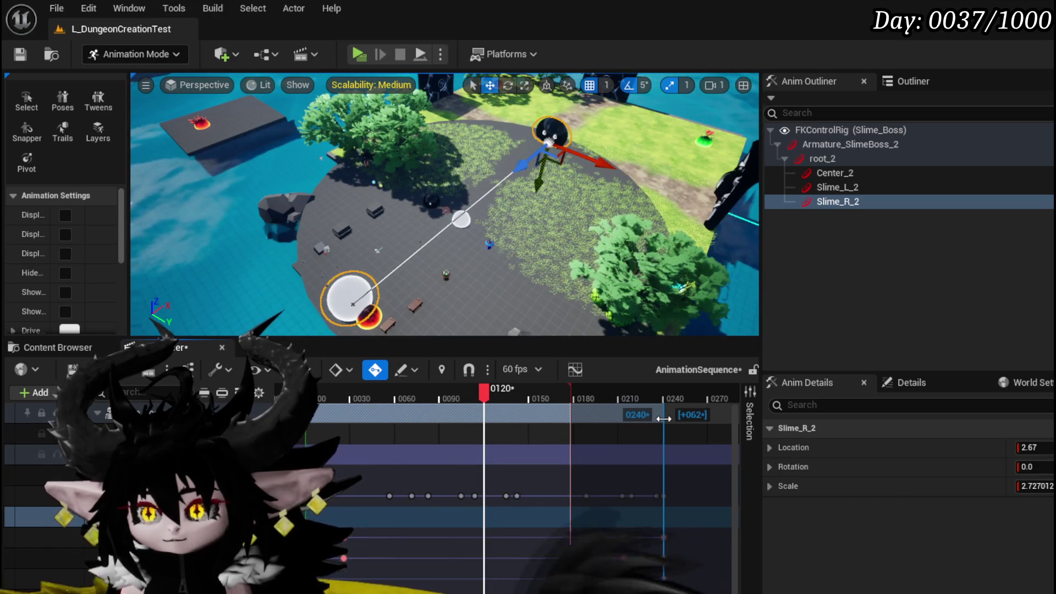
left_click_drag(664, 419, 664, 419)
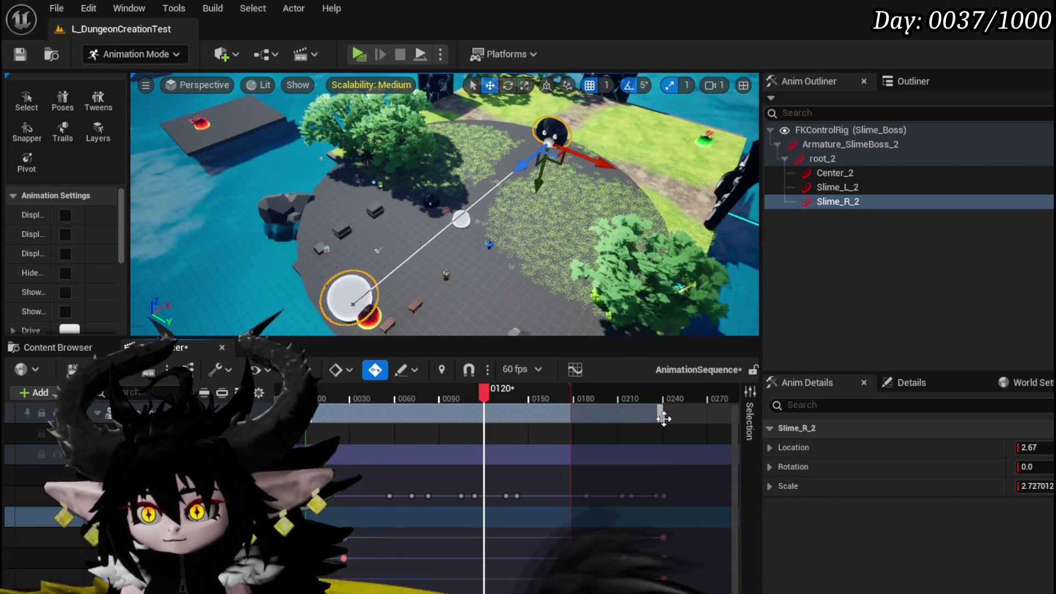
Step: Extend the playback range to about frame 238, preview it, and save the level
left_click_drag(604, 390, 661, 394)
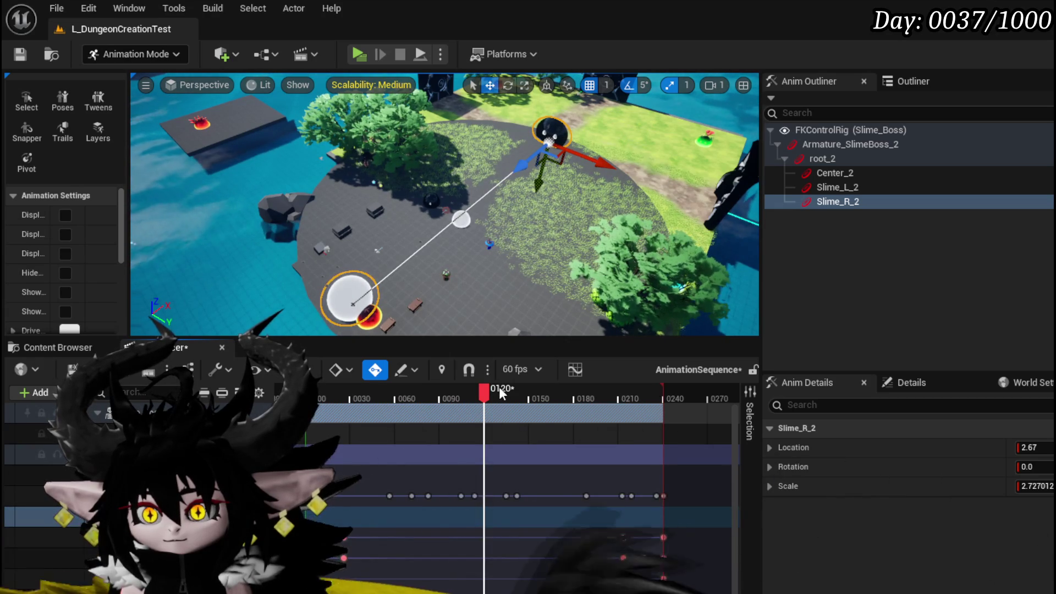
mouse_move(486, 389)
left_mouse_down()
mouse_move(358, 393)
mouse_move(368, 392)
left_mouse_up()
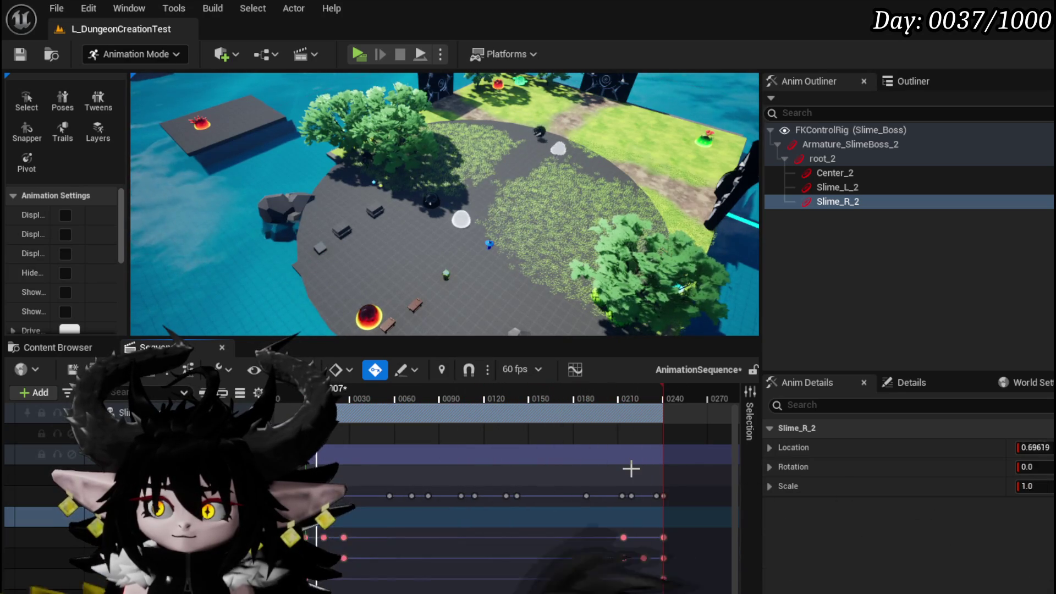
left_click(495, 412)
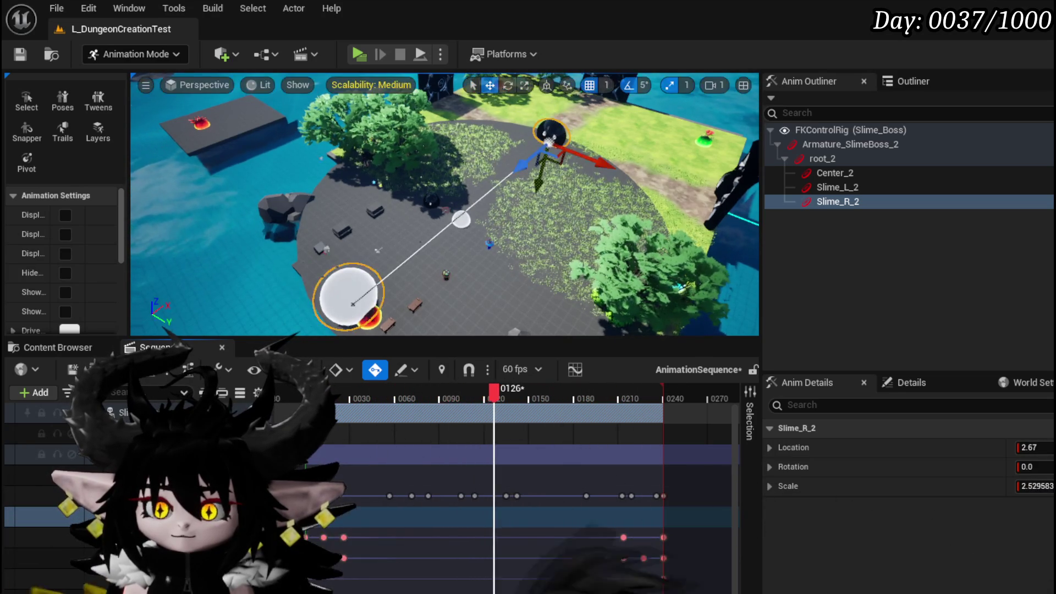
left_click_drag(494, 412, 623, 407)
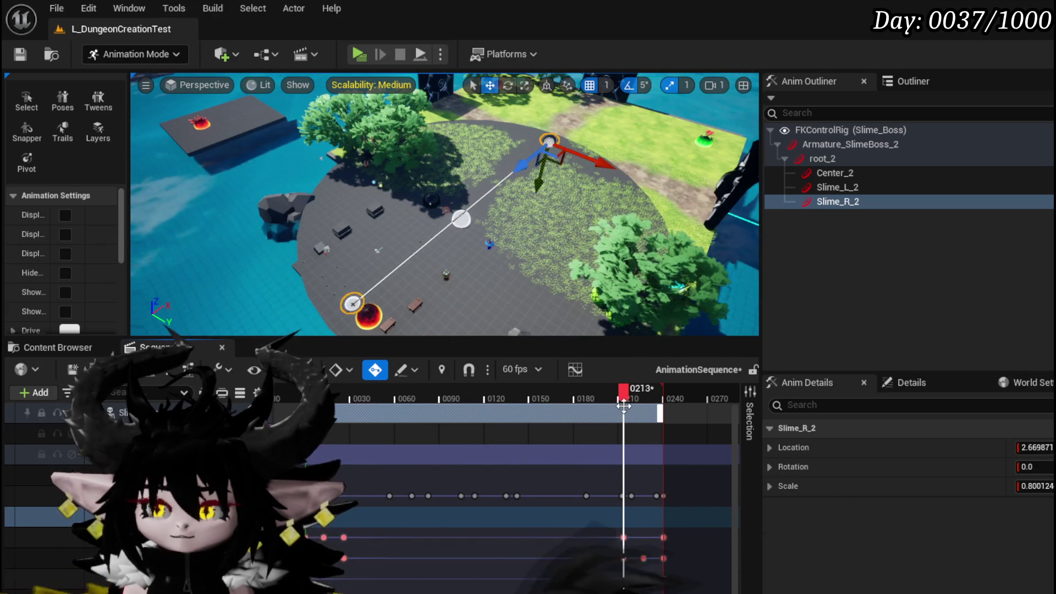
left_click(21, 54)
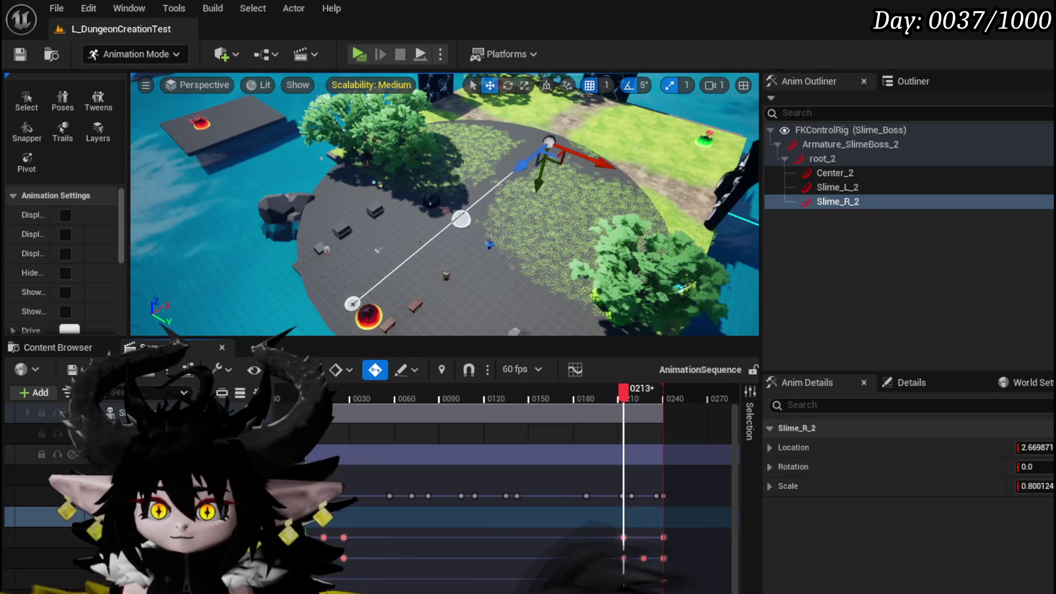
right_click(141, 413)
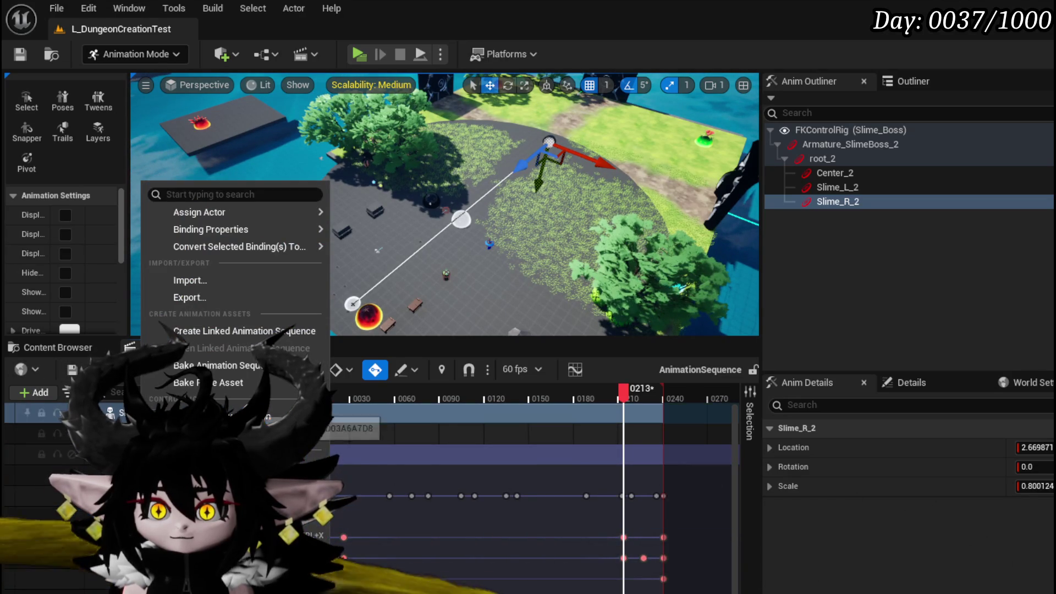
Step: Bake the Slime_Boss track to Slime_Boss_PE in Enemys/Slime/Boss and export it
left_click(214, 366)
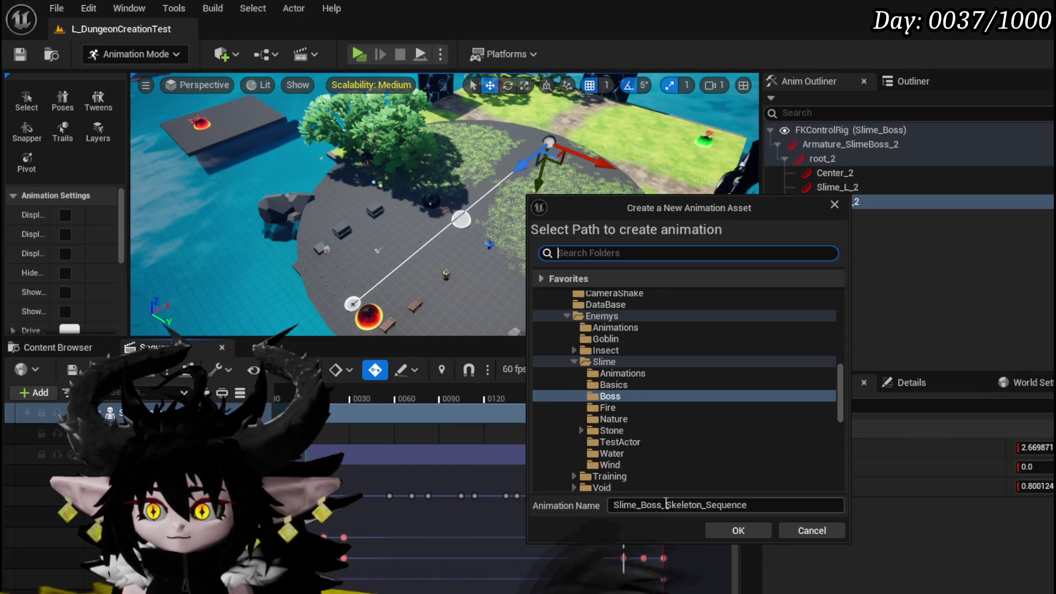
left_click_drag(666, 505, 745, 505)
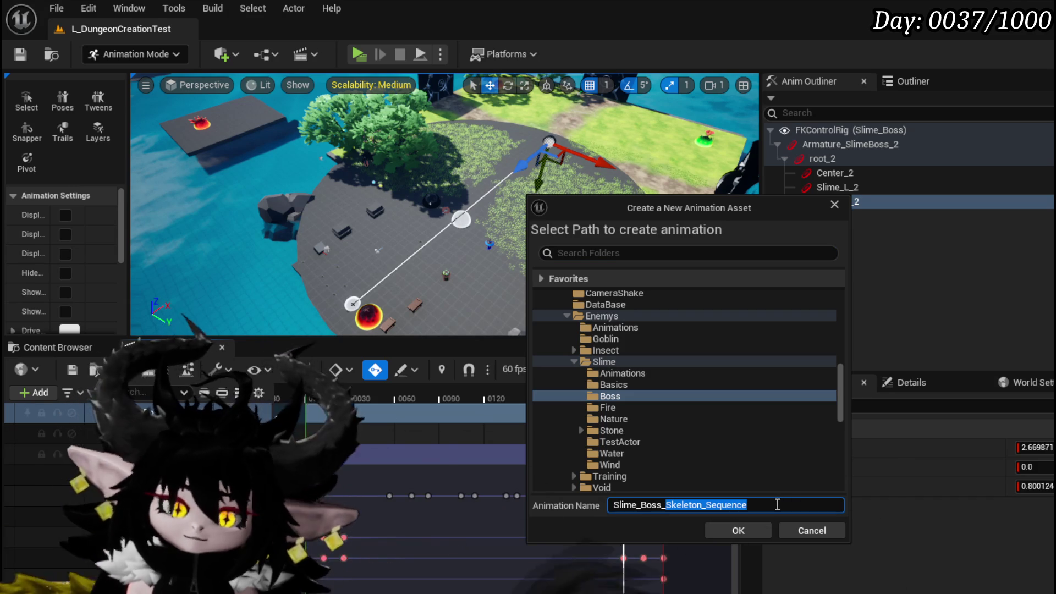
type("PE")
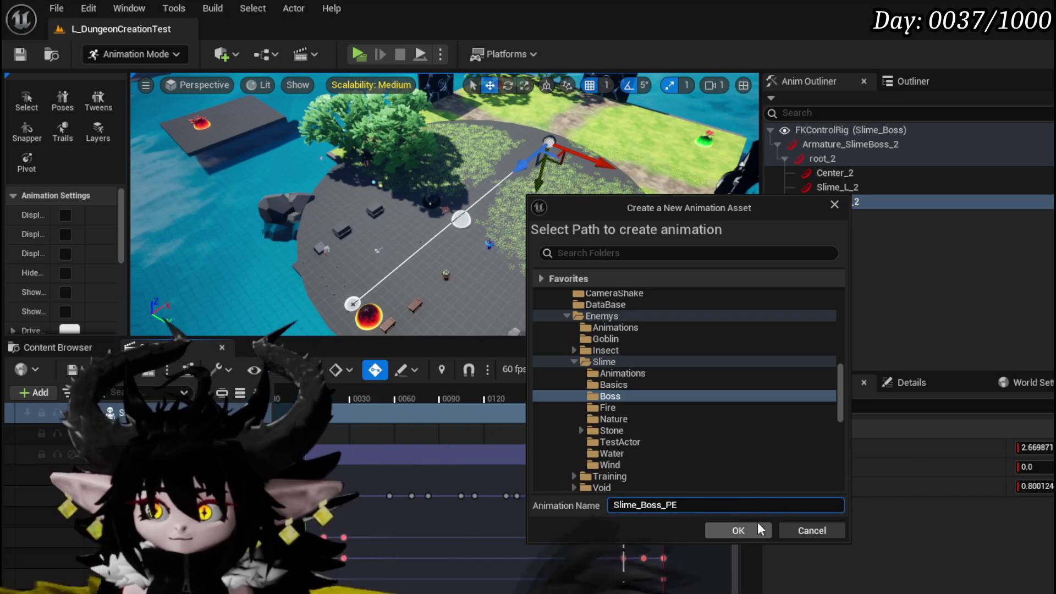
left_click(747, 528)
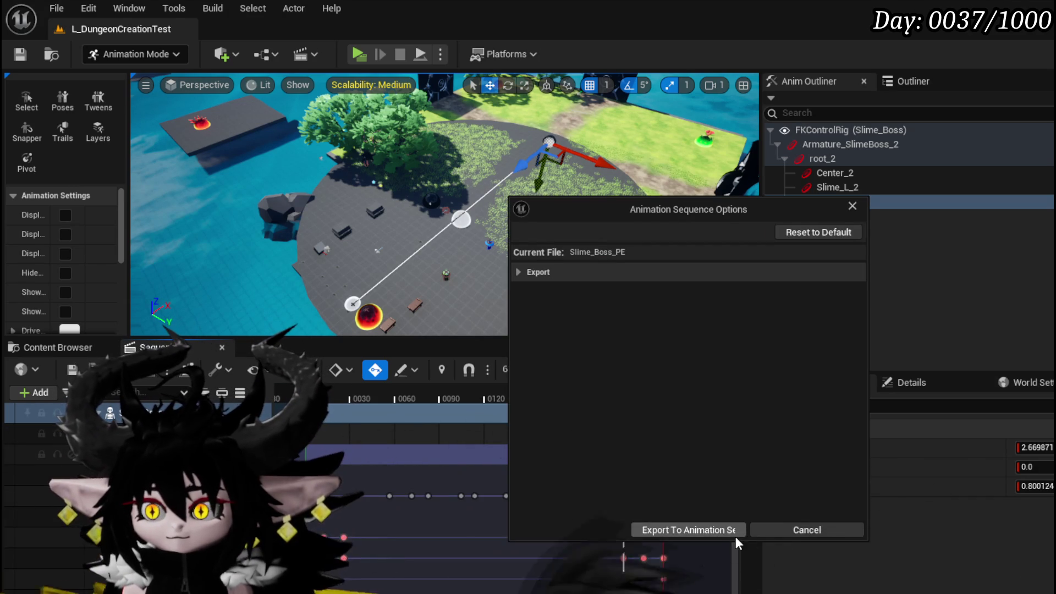
left_click(685, 530)
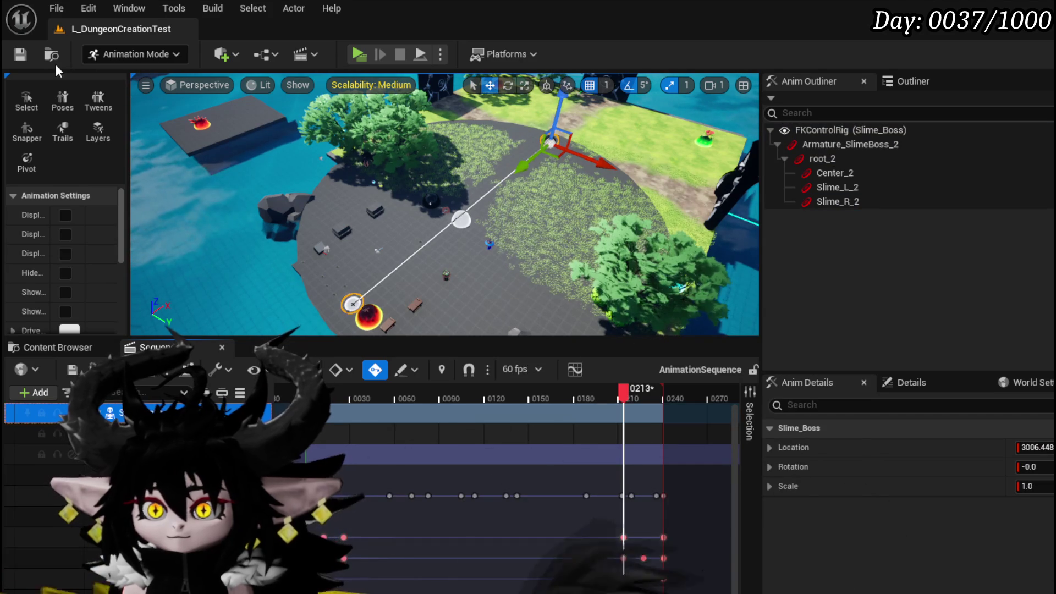
Step: Save all content and switch back to Selection mode with the Content Browser below
left_click(20, 54)
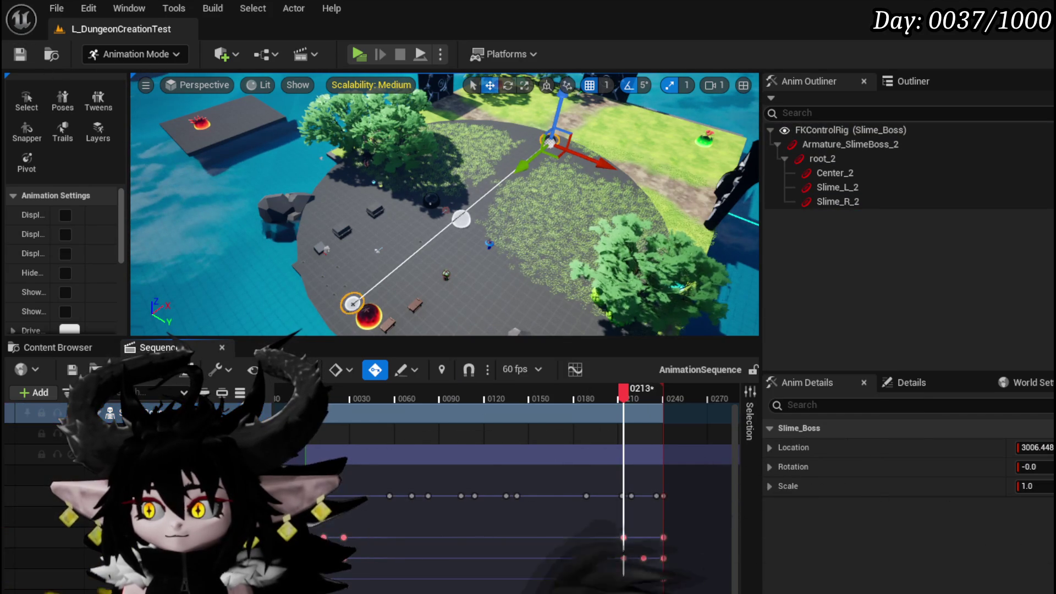
left_click(805, 537)
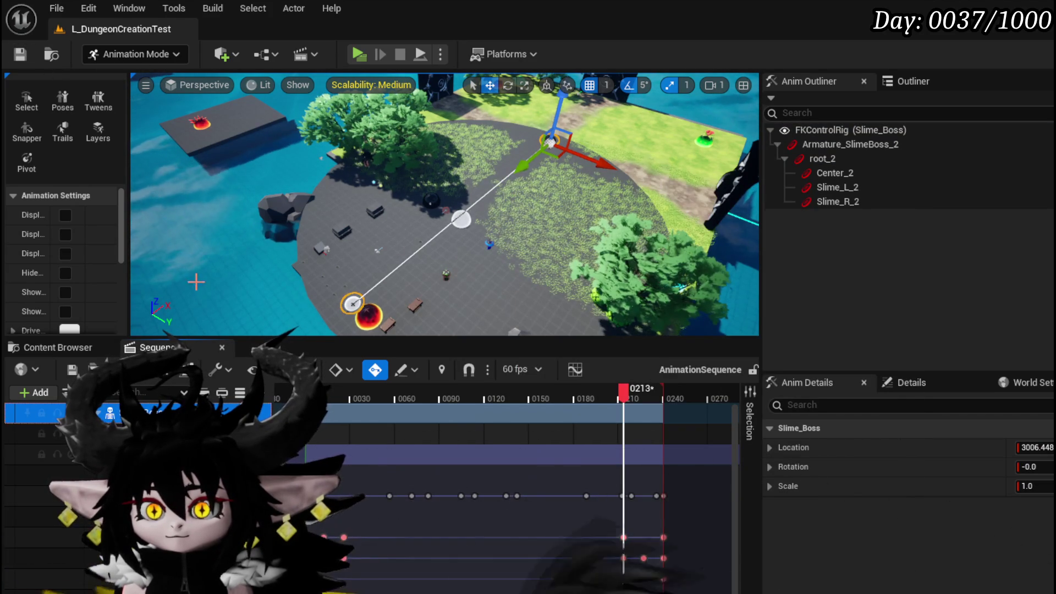
left_click(131, 62)
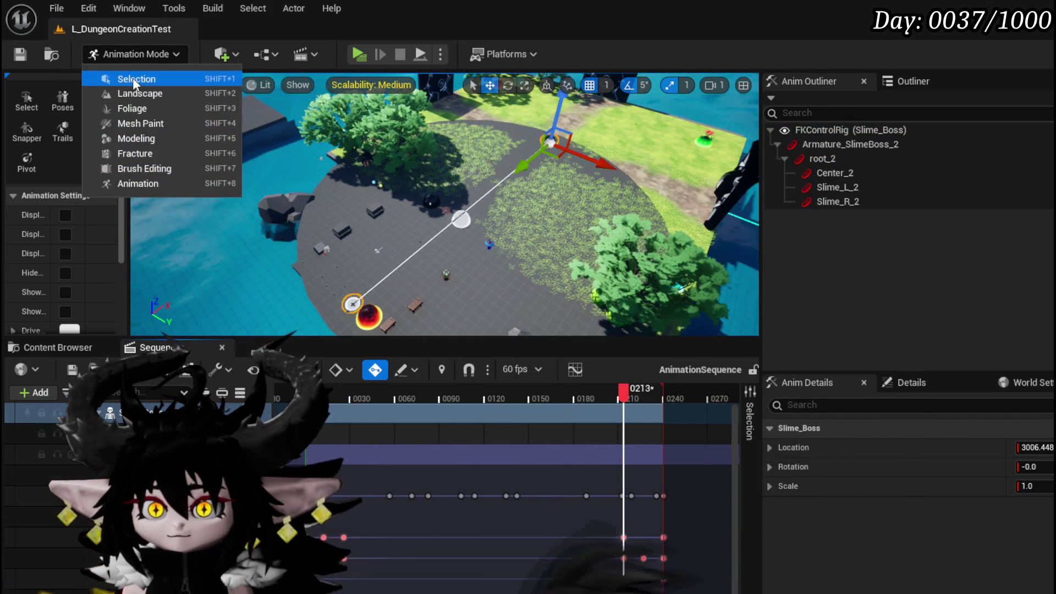
left_click(134, 77)
left_click(80, 347)
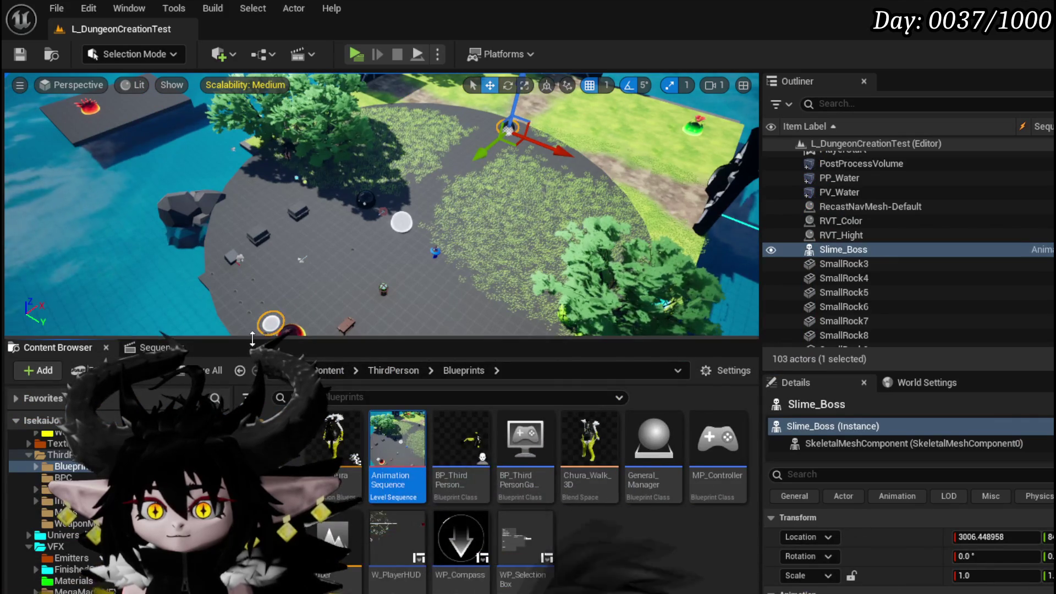
left_click_drag(407, 337, 407, 548)
Step: Inspect SM_Cube15's collision channel without changing it and save the level
left_click(386, 502)
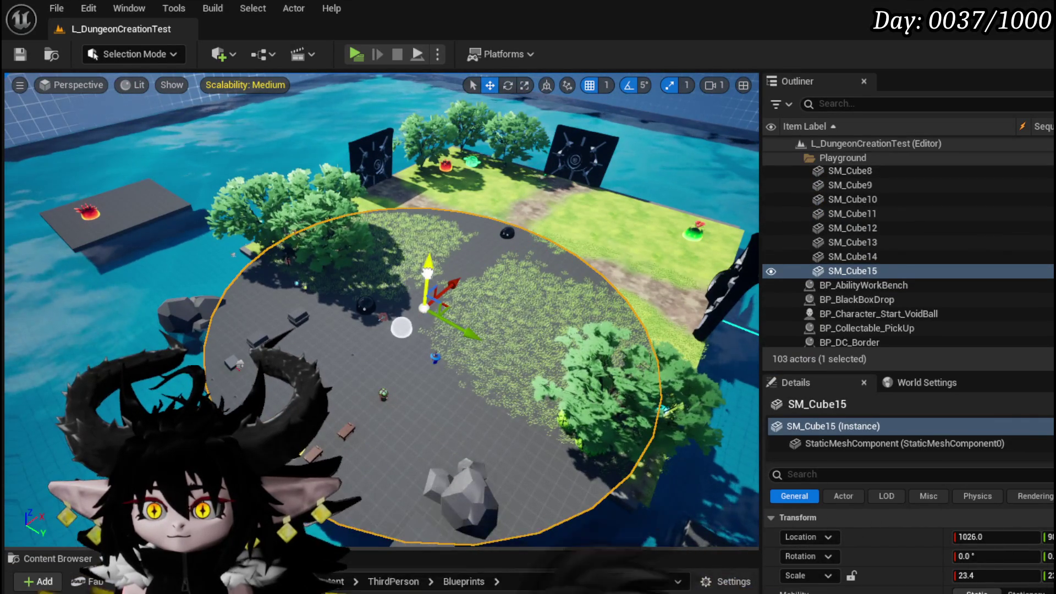
key("ctrl+s")
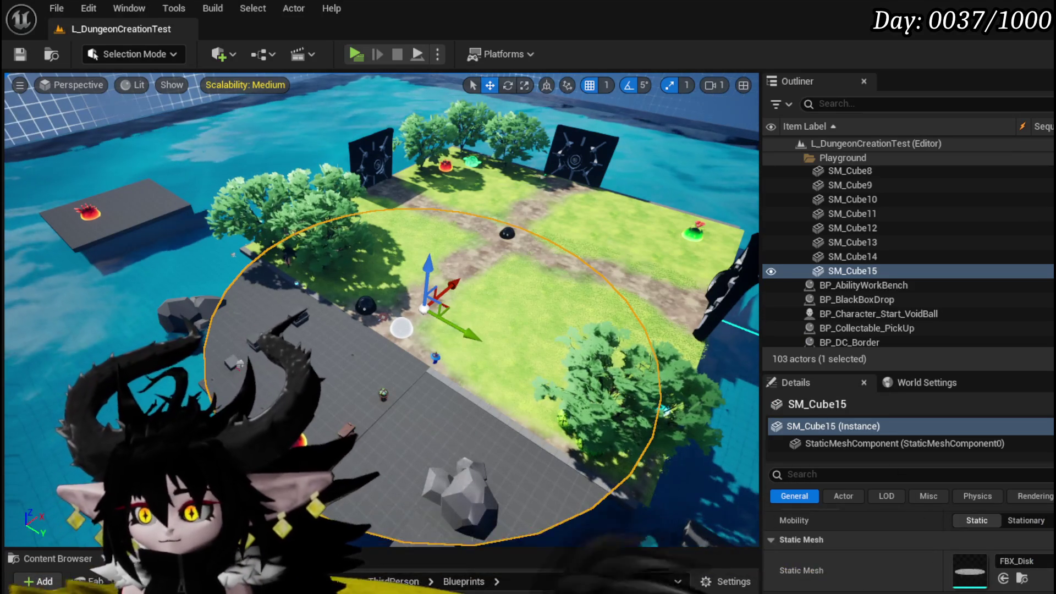
left_click(837, 446)
scroll(908, 539, "down", 10)
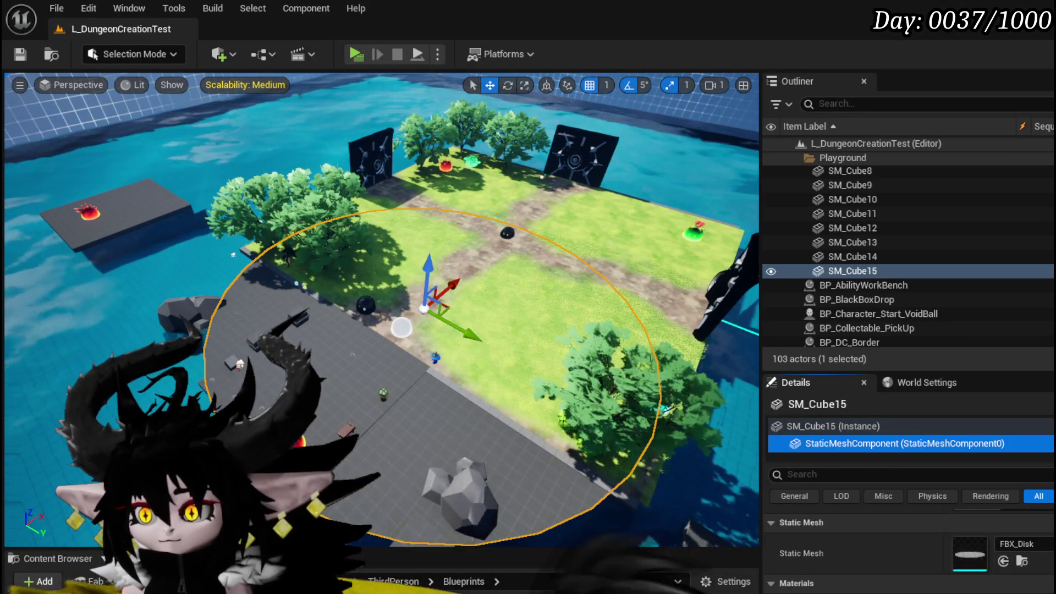
scroll(907, 539, "down", 5)
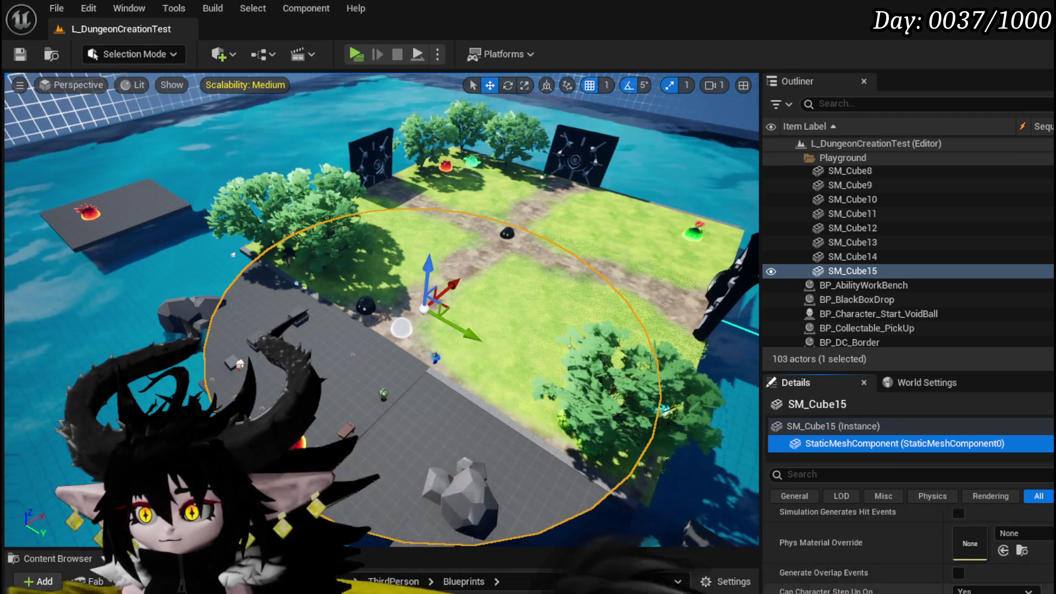
left_click(984, 588)
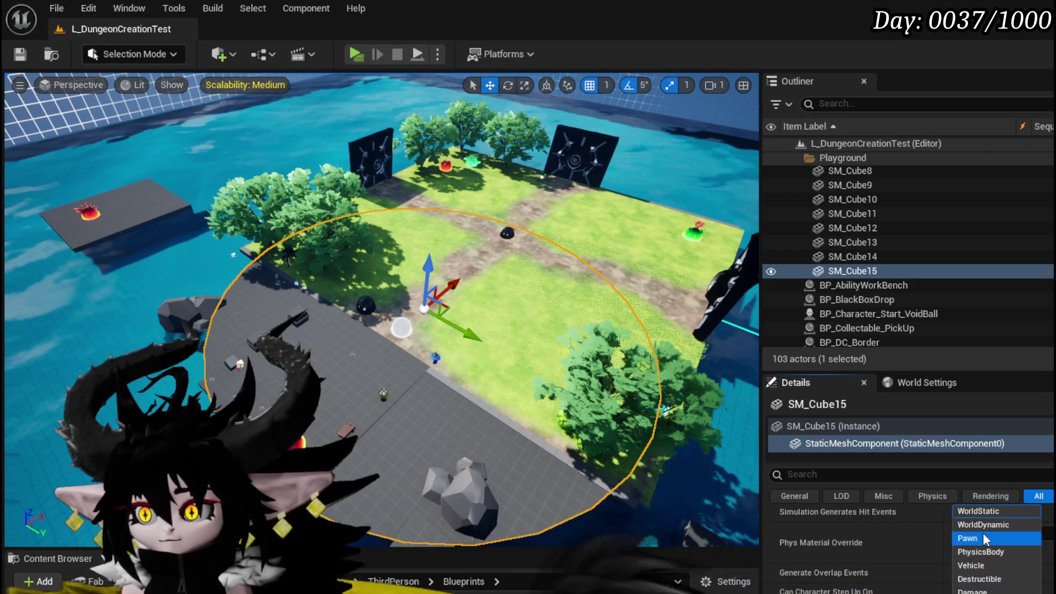
key("Escape")
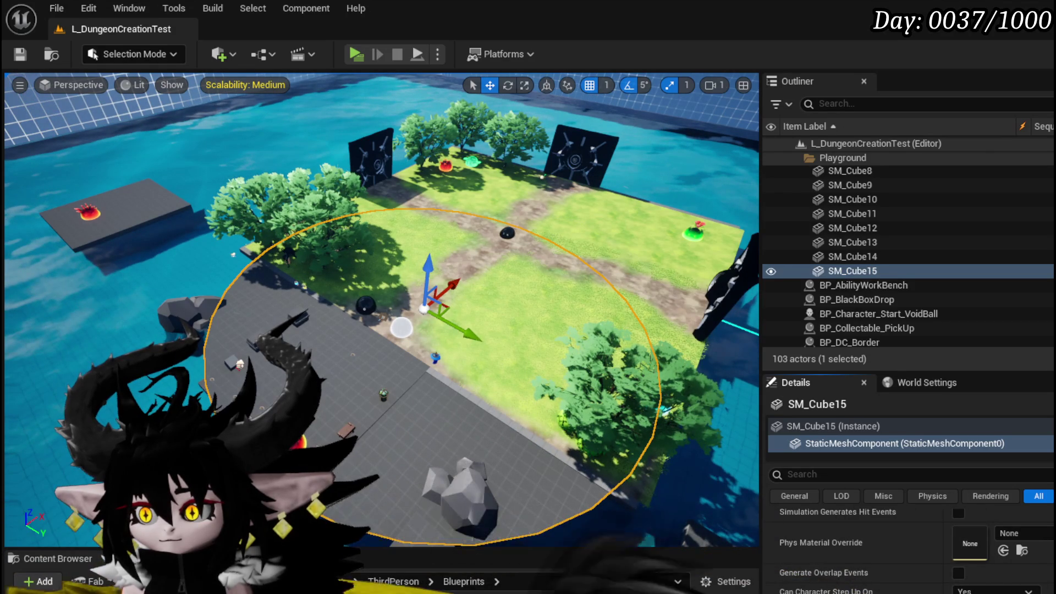
key("ctrl+s")
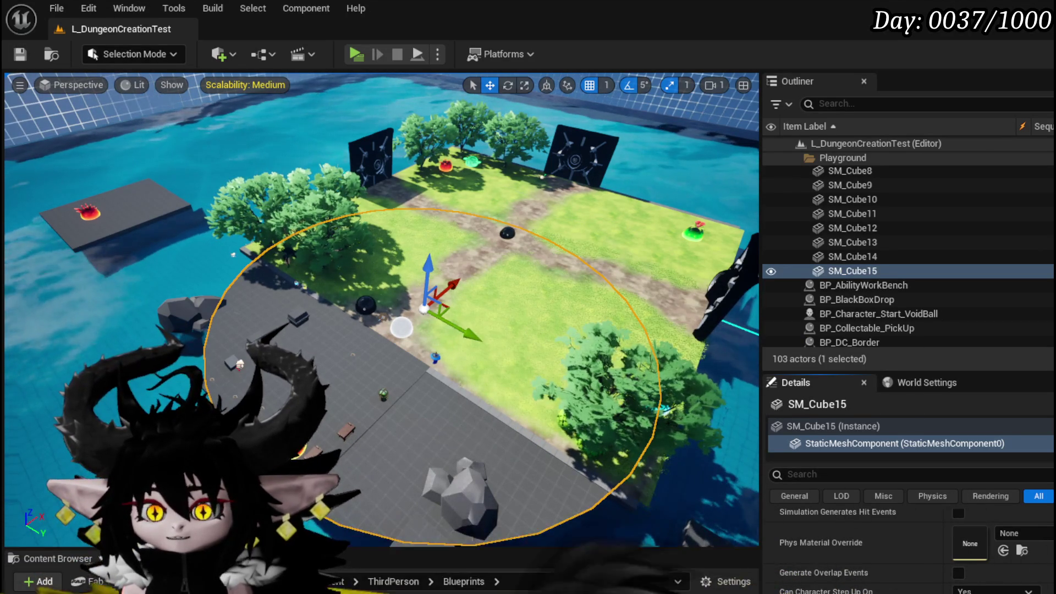
key("ctrl+space")
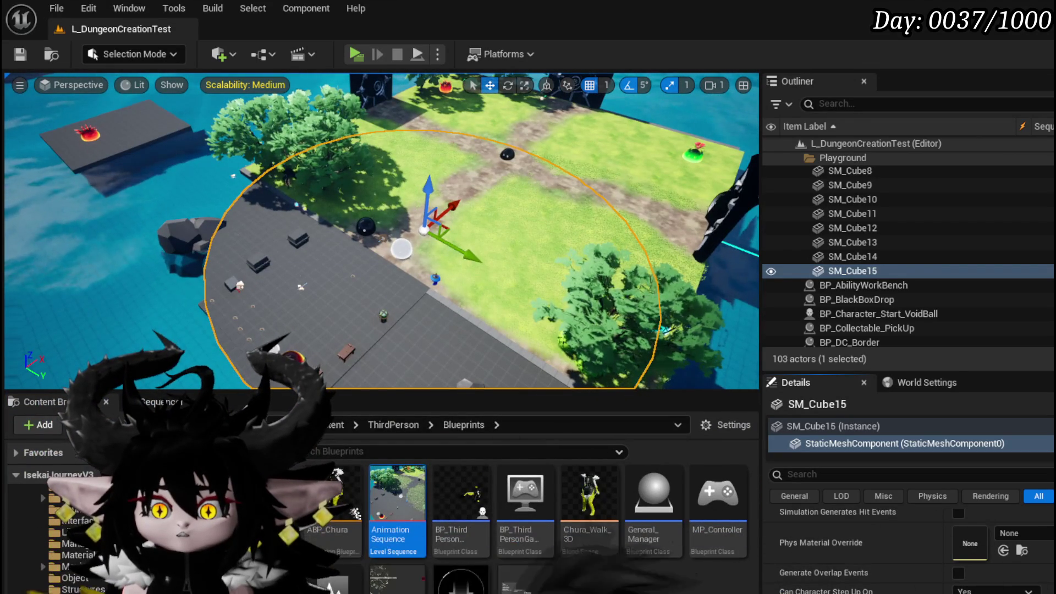
Step: Create Slime_Boss_PE_Montage from the Slime_Boss_PE animation and save it
scroll(82, 578, "down", 3)
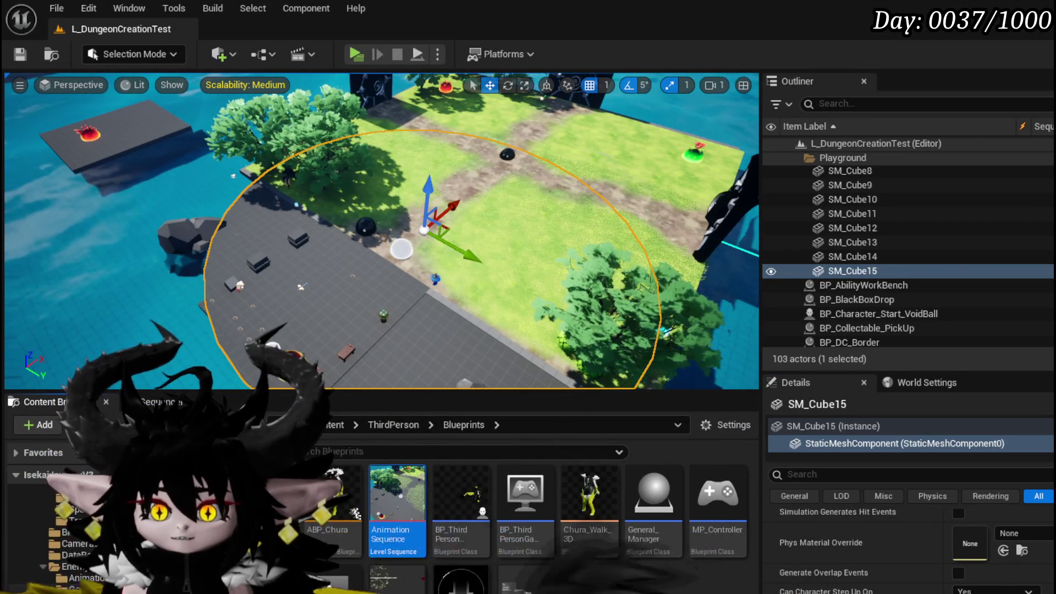
scroll(82, 550, "down", 2)
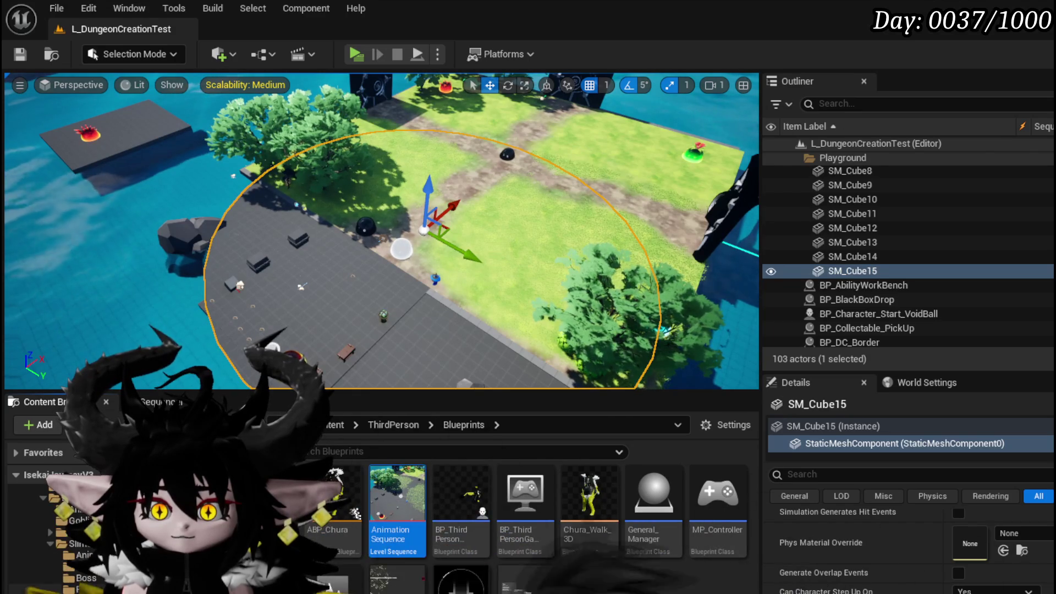
left_click(66, 496)
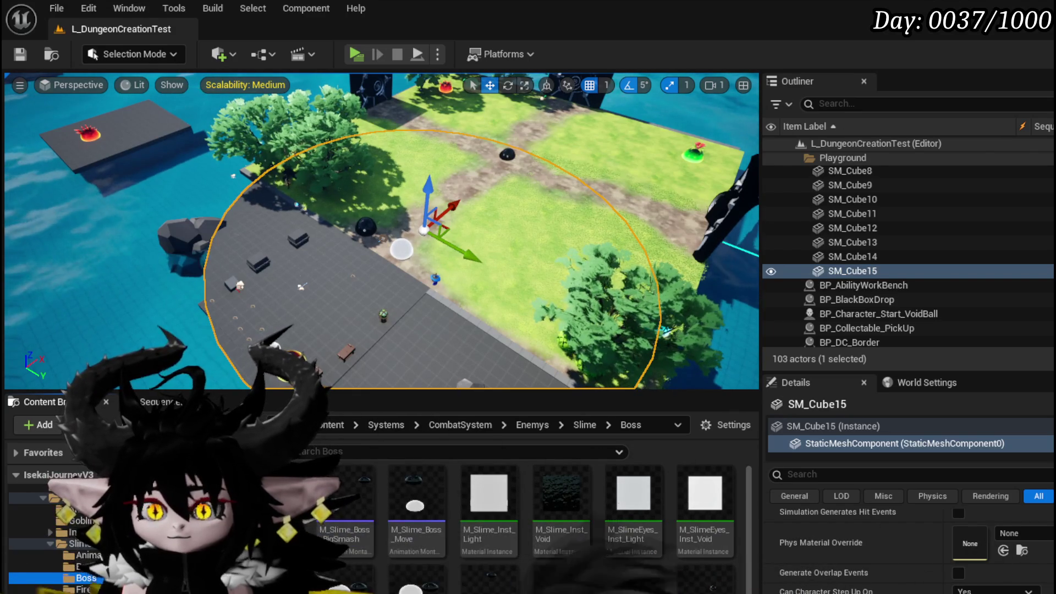
right_click(702, 550)
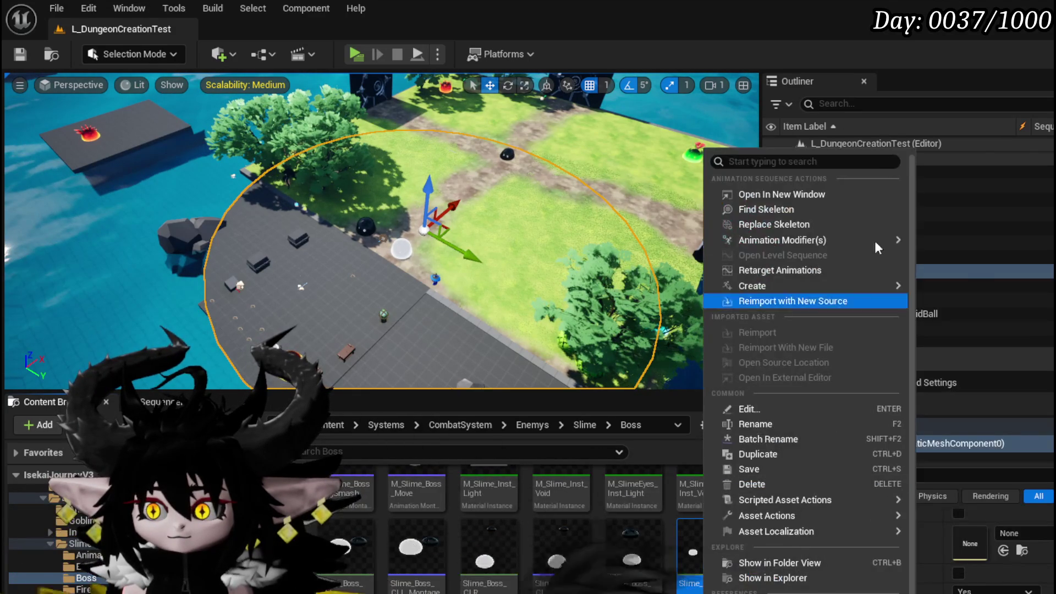
mouse_move(781, 285)
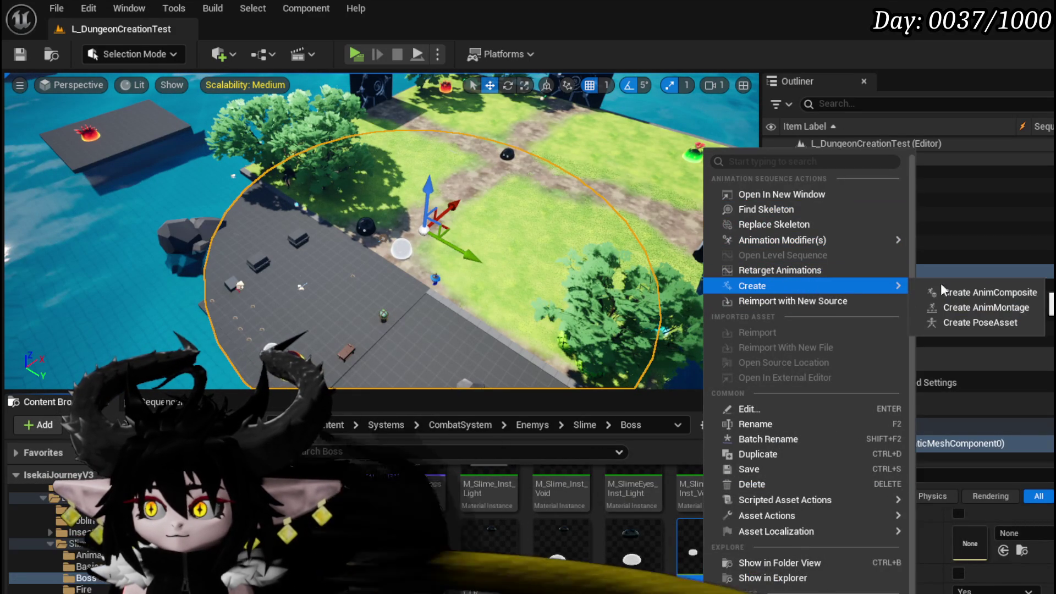
left_click(988, 308)
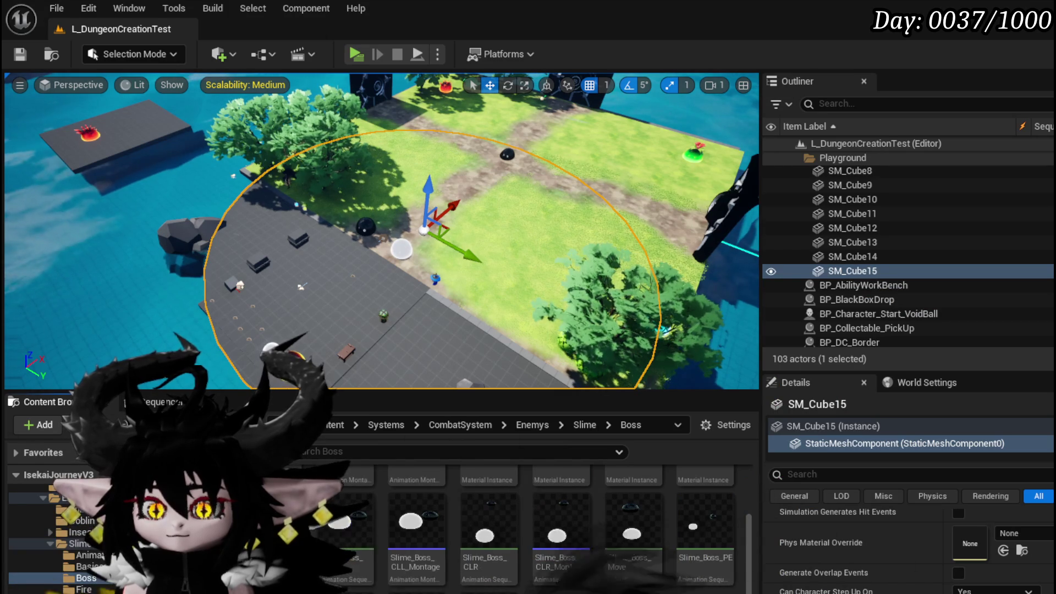
double_click(625, 530)
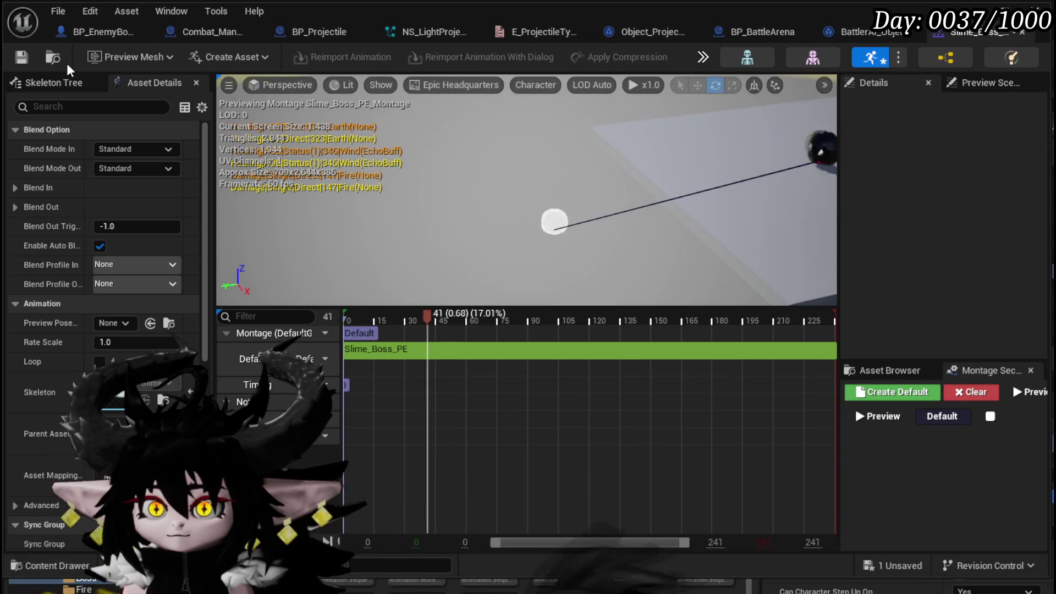
left_click(23, 56)
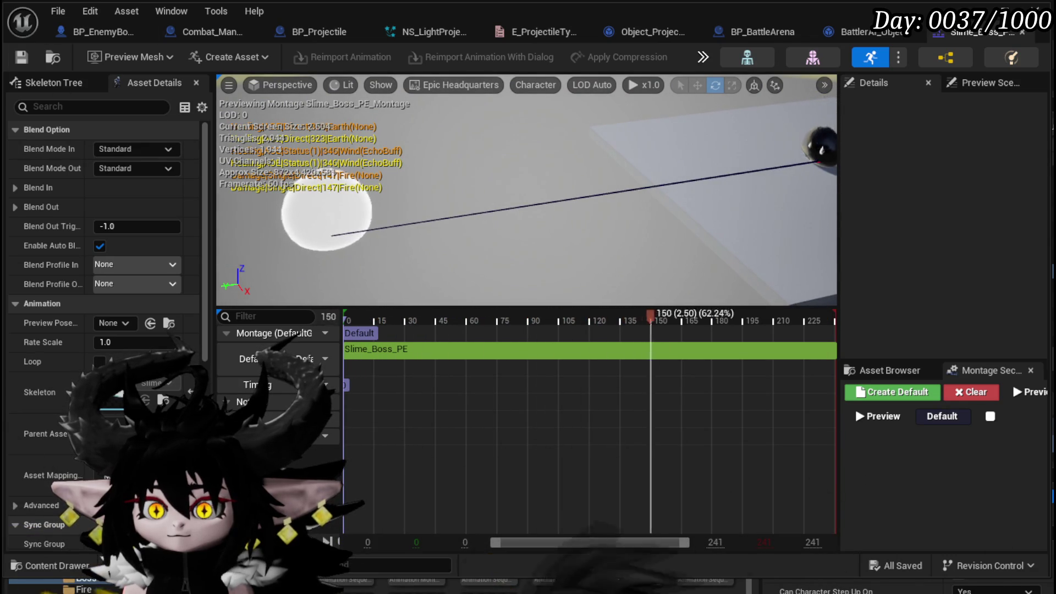
Step: Add a notify named Hit around frame 210 on the montage's Notifies track
left_click_drag(674, 318, 774, 321)
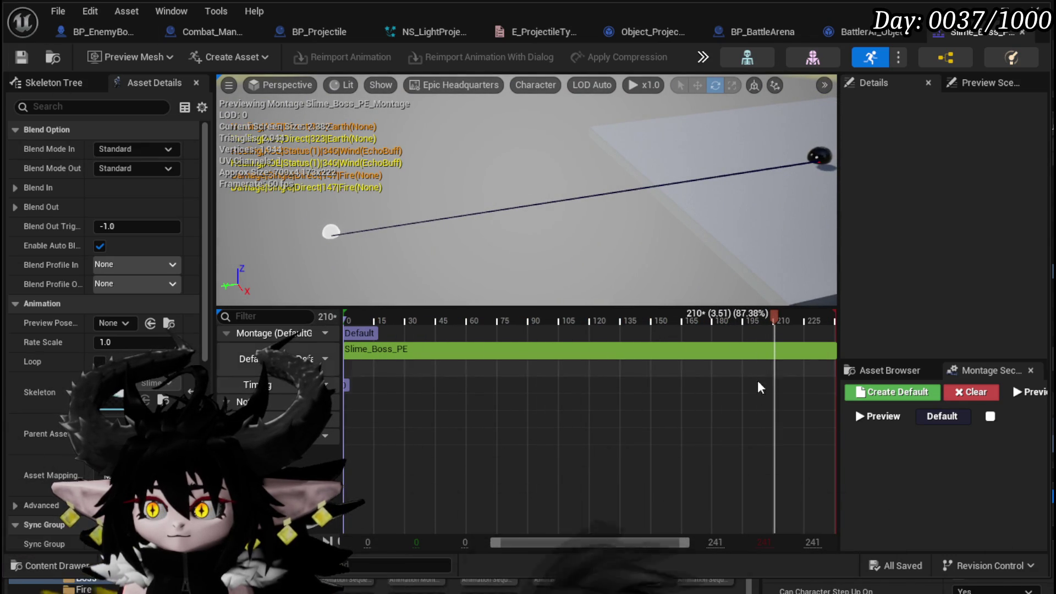
right_click(776, 431)
mouse_move(833, 460)
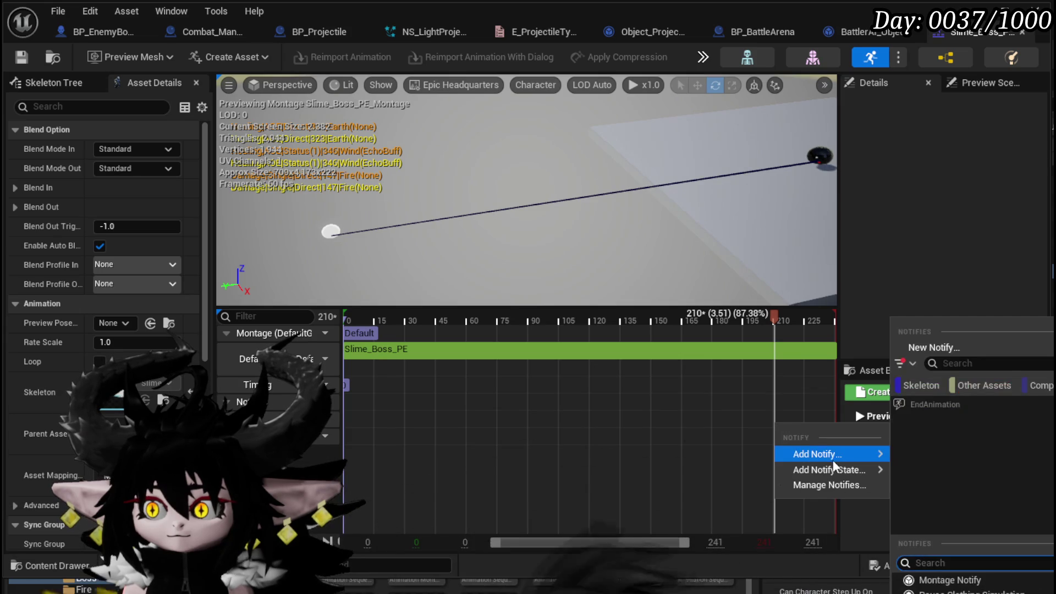
left_click(953, 583)
type("Hit")
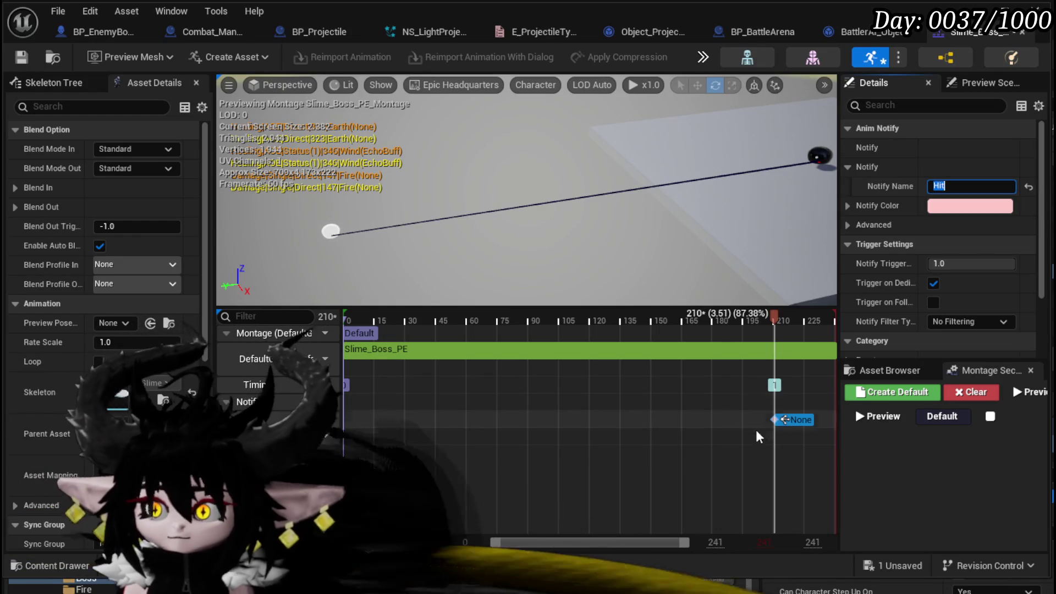
left_click(768, 434)
left_click(792, 419)
Step: Duplicate the Hit notify, move the copy to frame 233, and rename it End
key("ctrl+c")
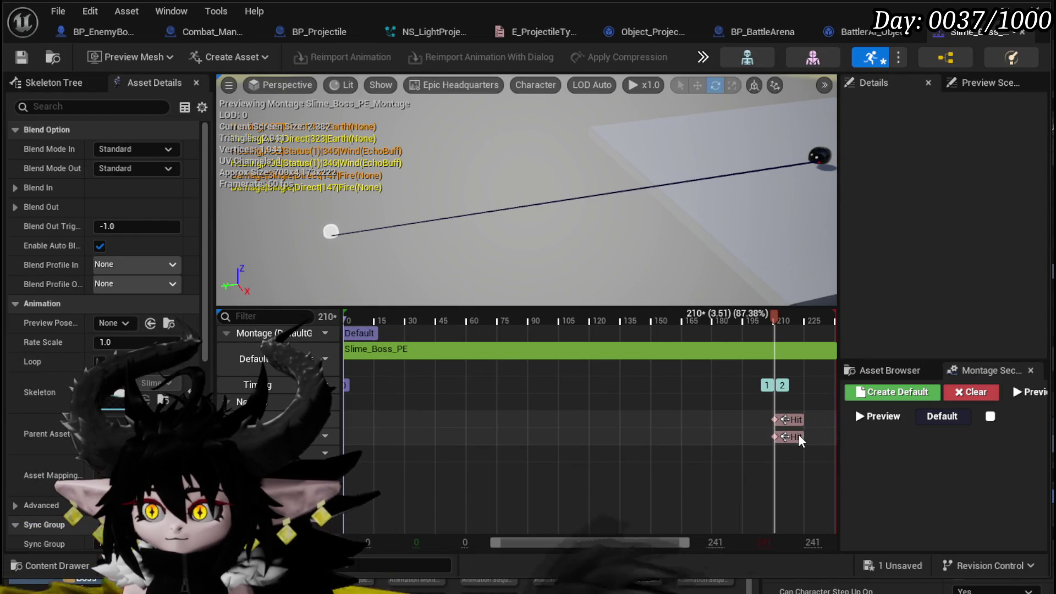
key("ctrl+v")
mouse_move(832, 421)
left_mouse_down()
mouse_move(840, 415)
mouse_move(815, 420)
left_mouse_up()
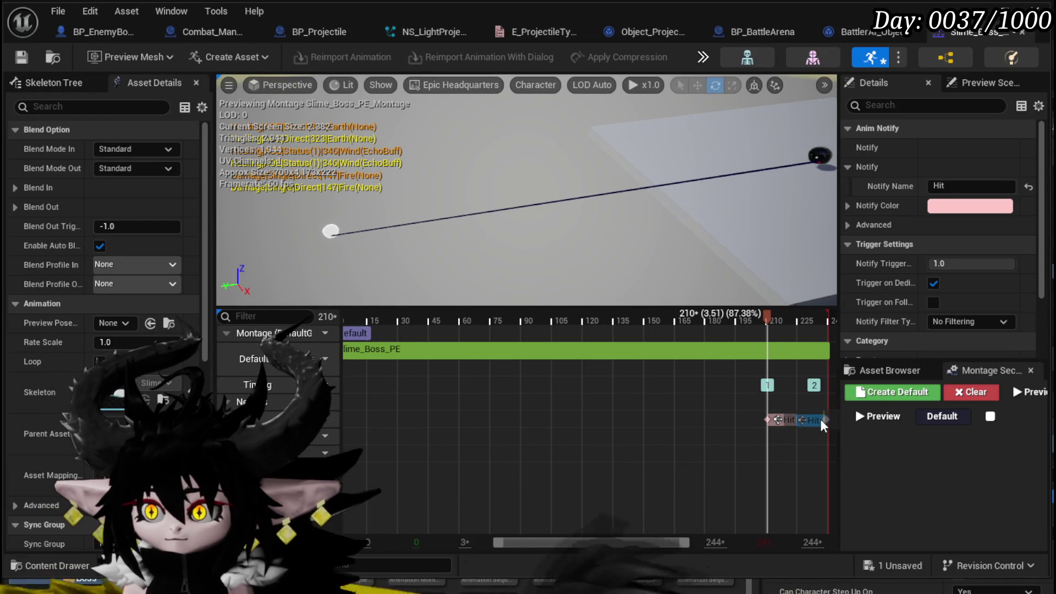
left_click(954, 187)
type("End")
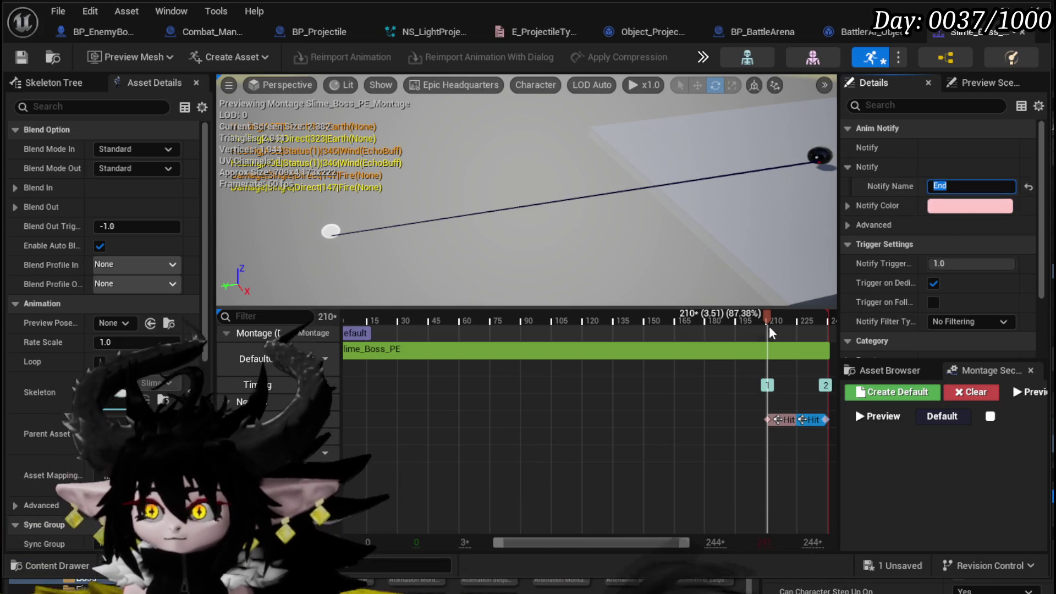
key("Return")
Step: Preview the montage to its end and save it with both notifies
left_click(802, 324)
left_click_drag(802, 326, 826, 318)
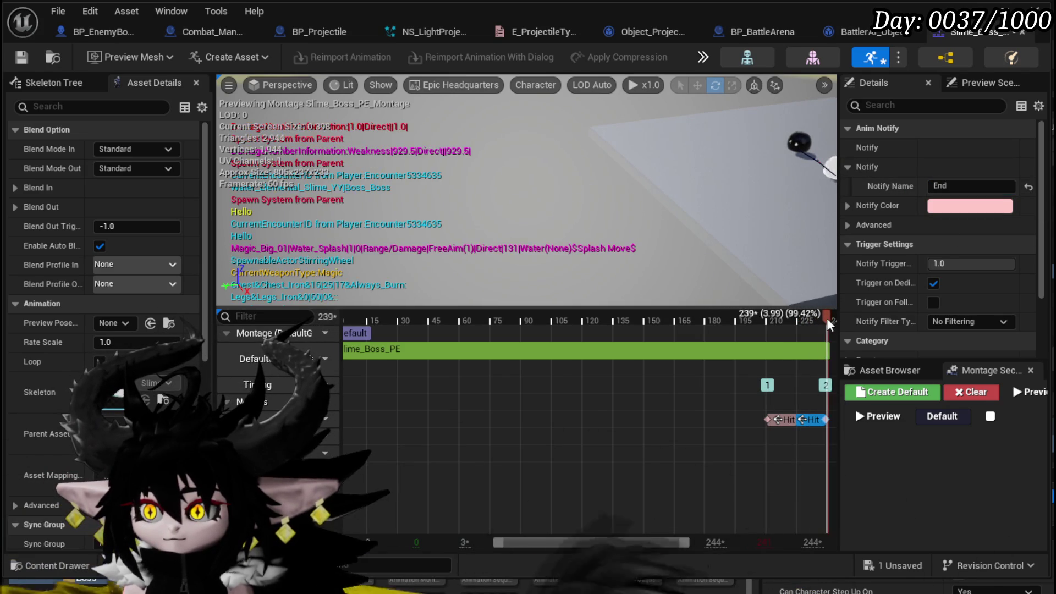
left_click(672, 406)
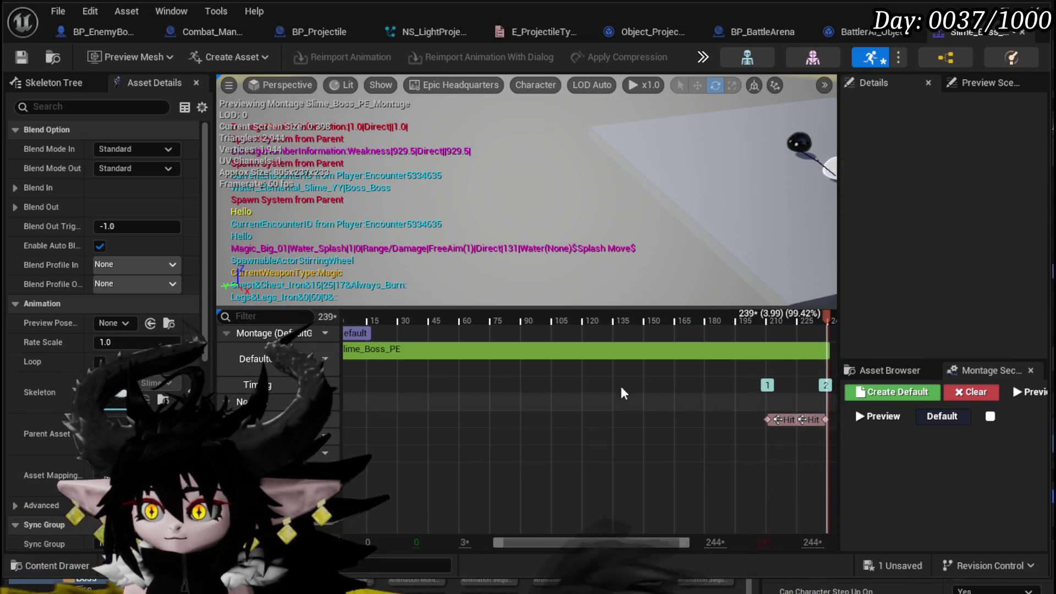
left_click(21, 57)
left_click(808, 421)
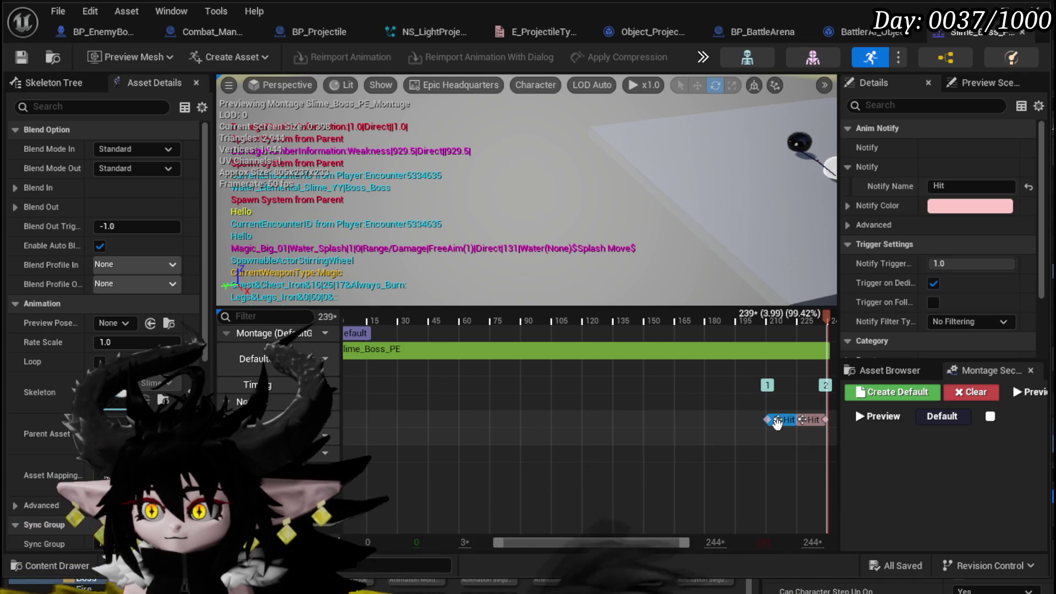
left_click(652, 431)
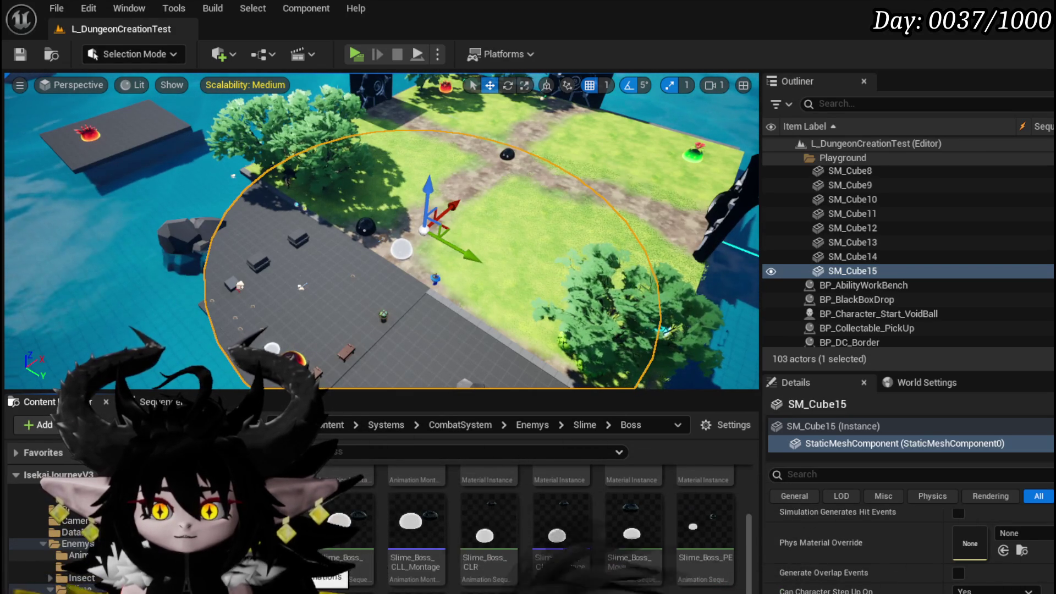
scroll(60, 539, "up", 2)
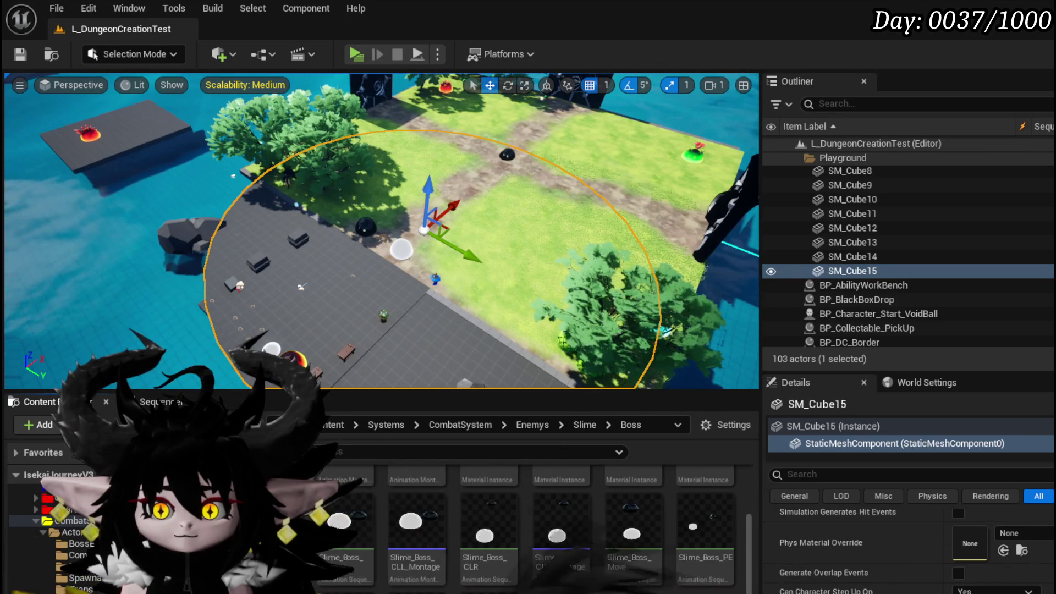
Step: In the DB_Enemy data table, copy the SlimeBoss_CLR row into a new row named SlimeBoss_PE
left_click(77, 543)
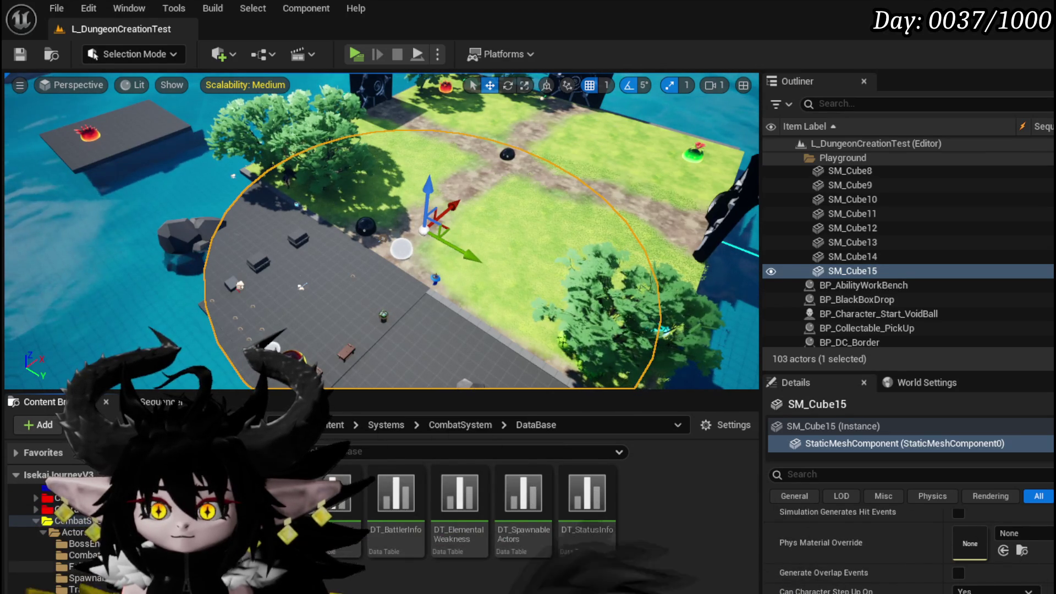
double_click(333, 506)
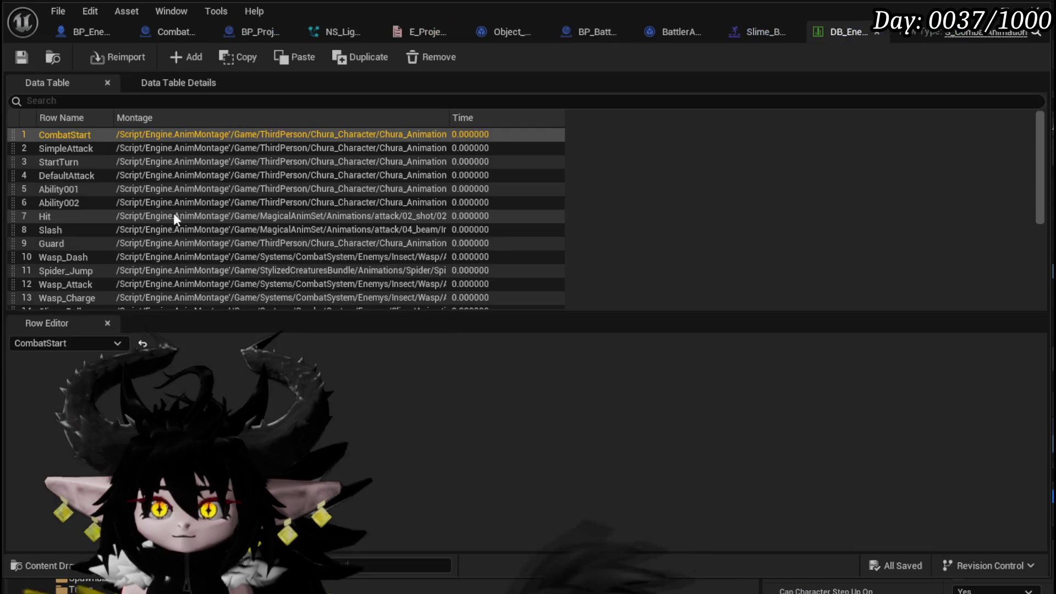
scroll(140, 165, "down", 5)
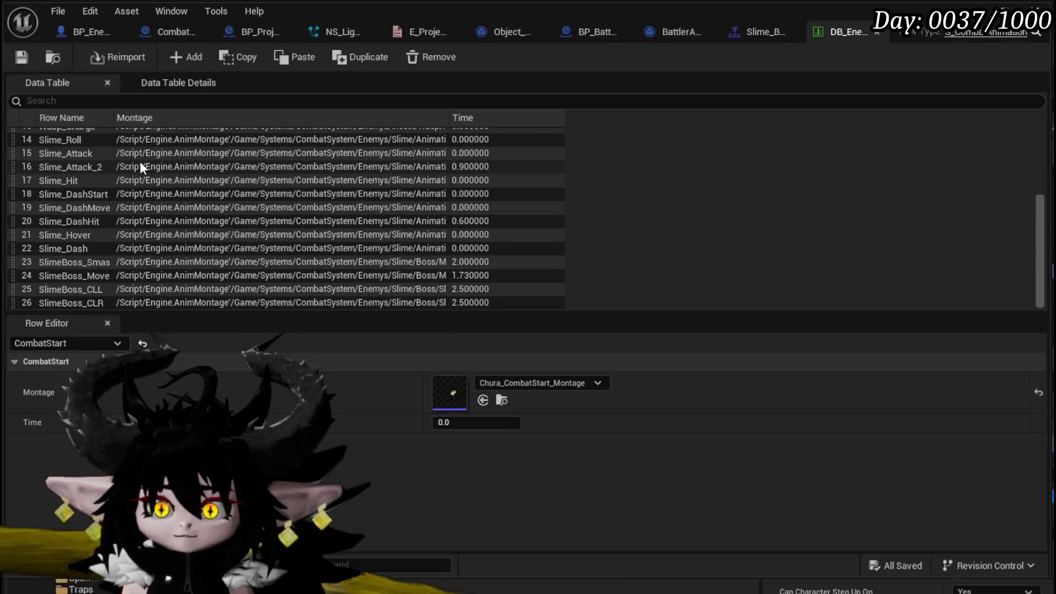
left_click(76, 302)
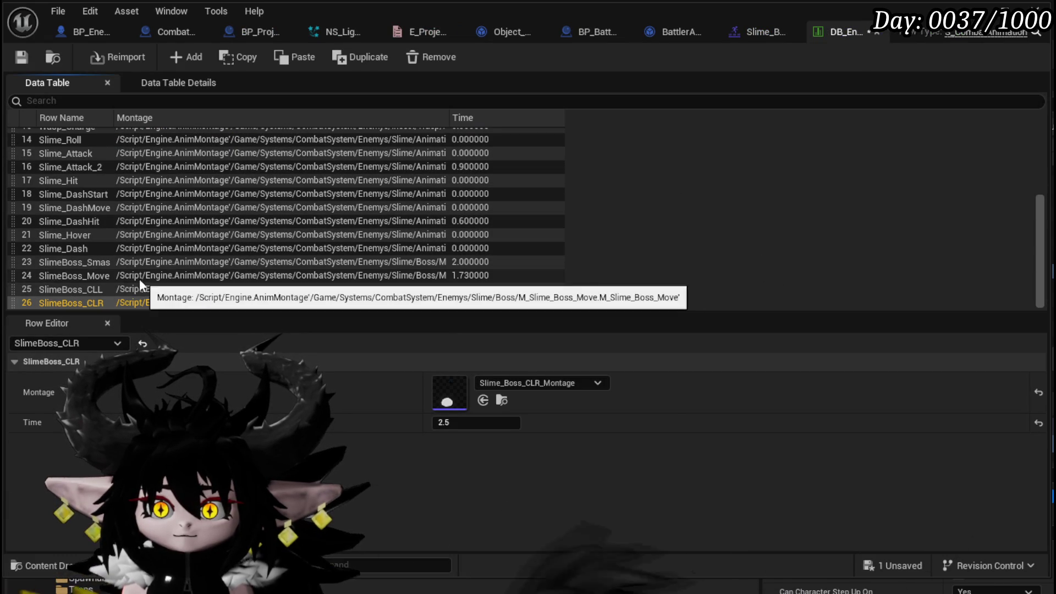
left_click(189, 56)
left_click(89, 290)
left_click(83, 302)
key("ctrl+v")
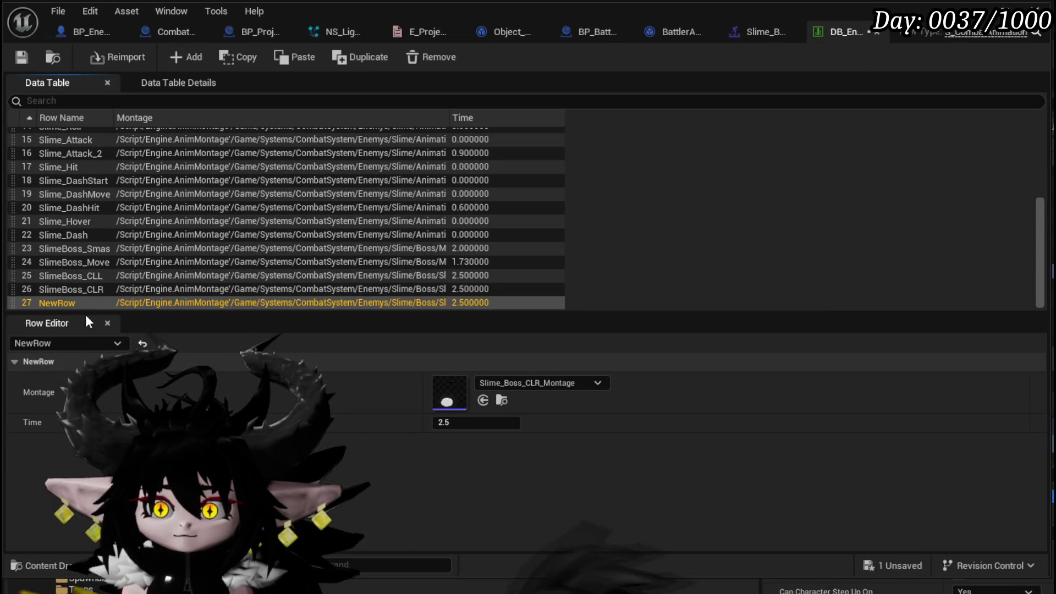
double_click(64, 304)
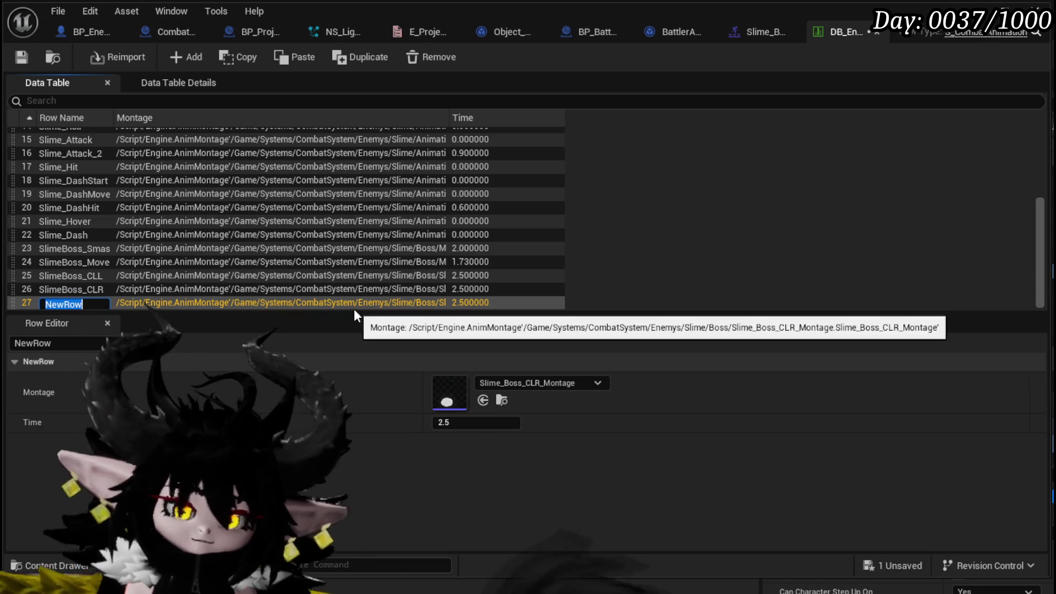
type("SlimeBoss_")
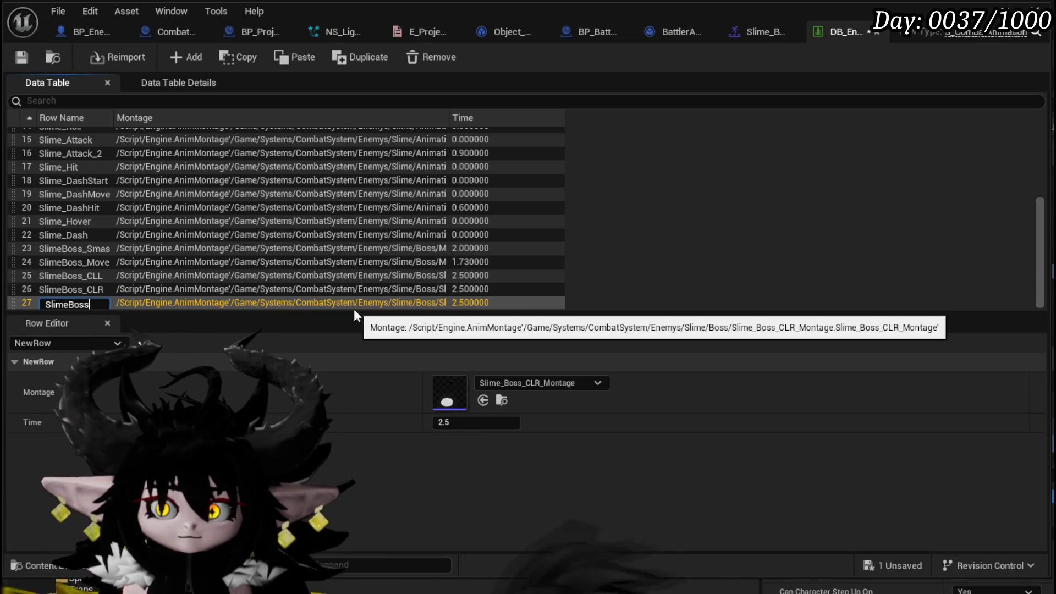
type("PE")
key("Return")
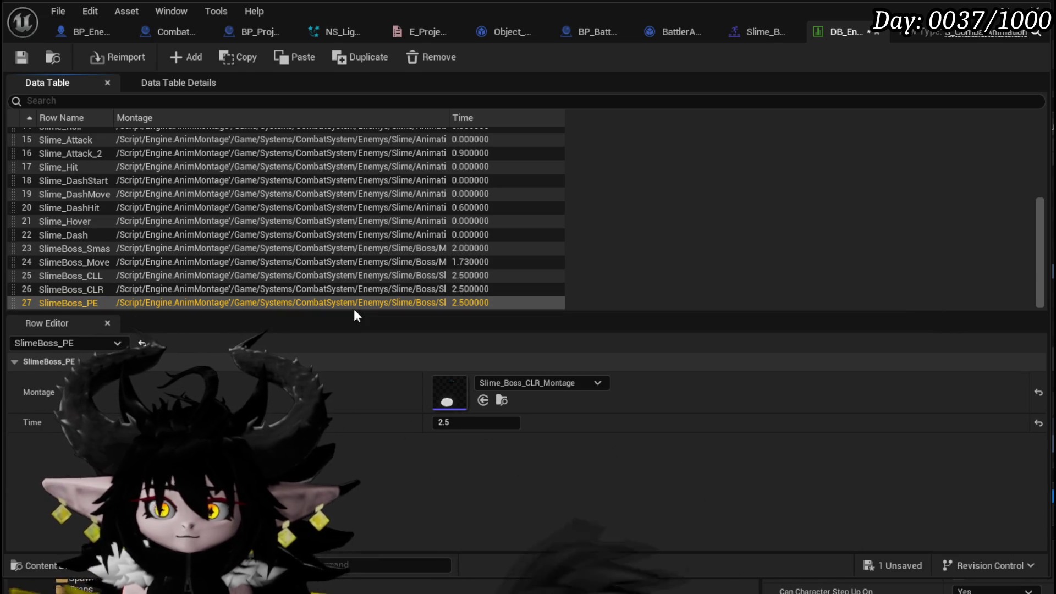
Step: Set the SlimeBoss_PE row's Montage to Slime_Boss_PE_Montage and save the table
left_click(566, 382)
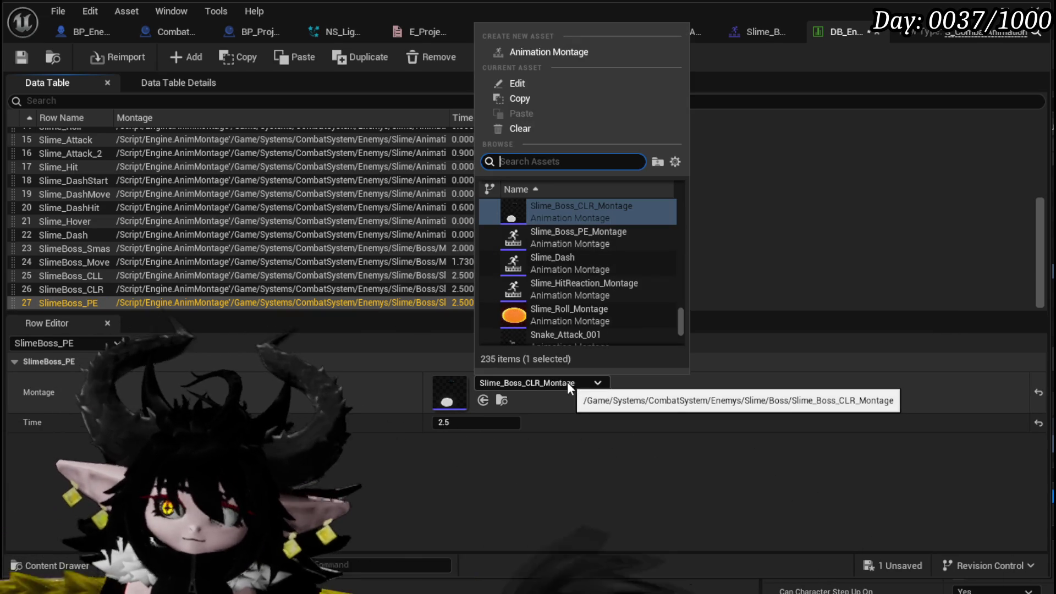
type("PE")
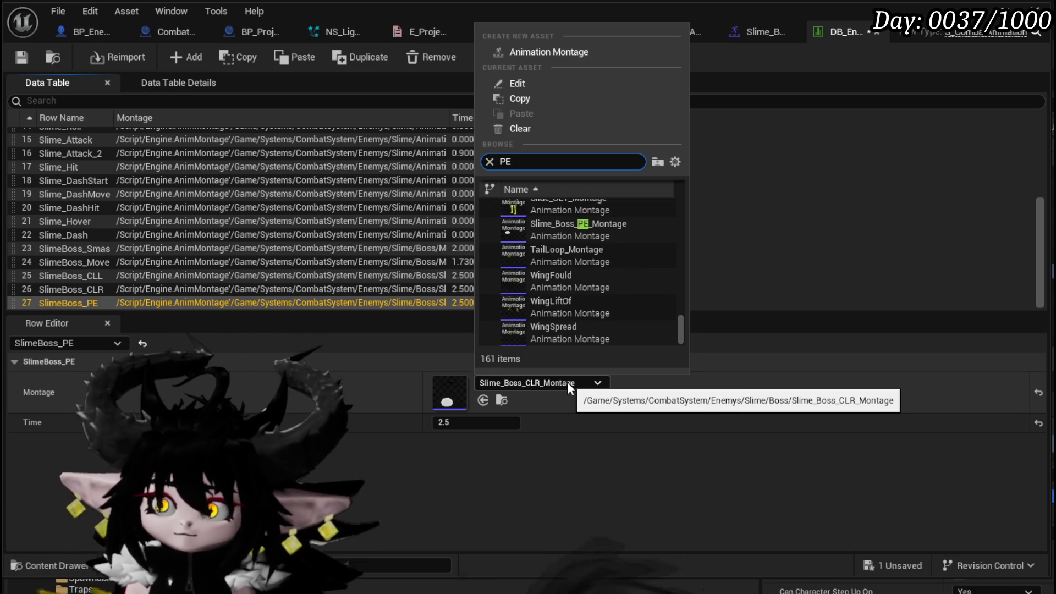
left_click(577, 237)
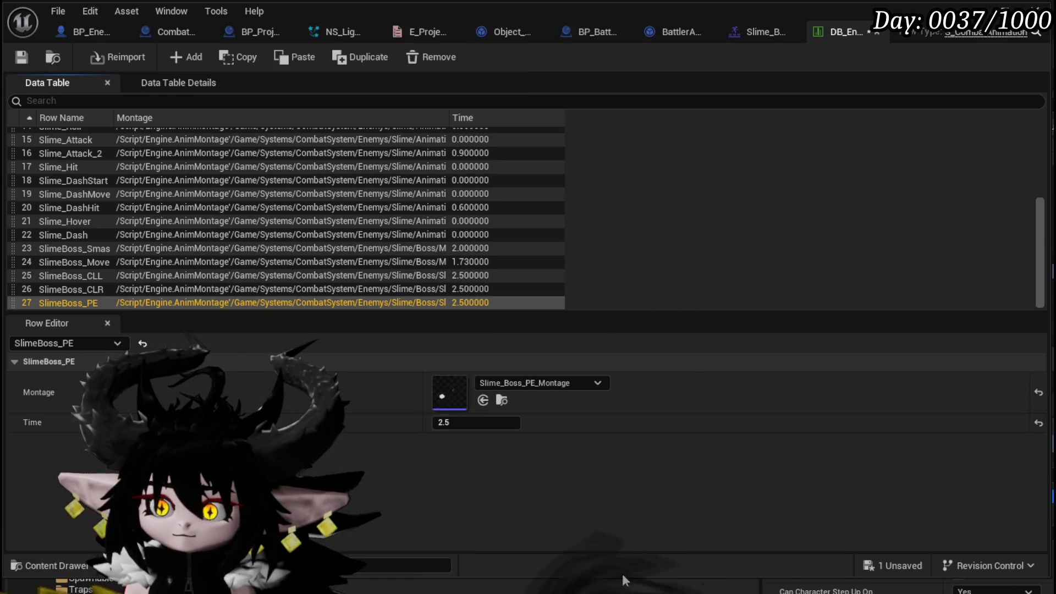
key("ctrl+s")
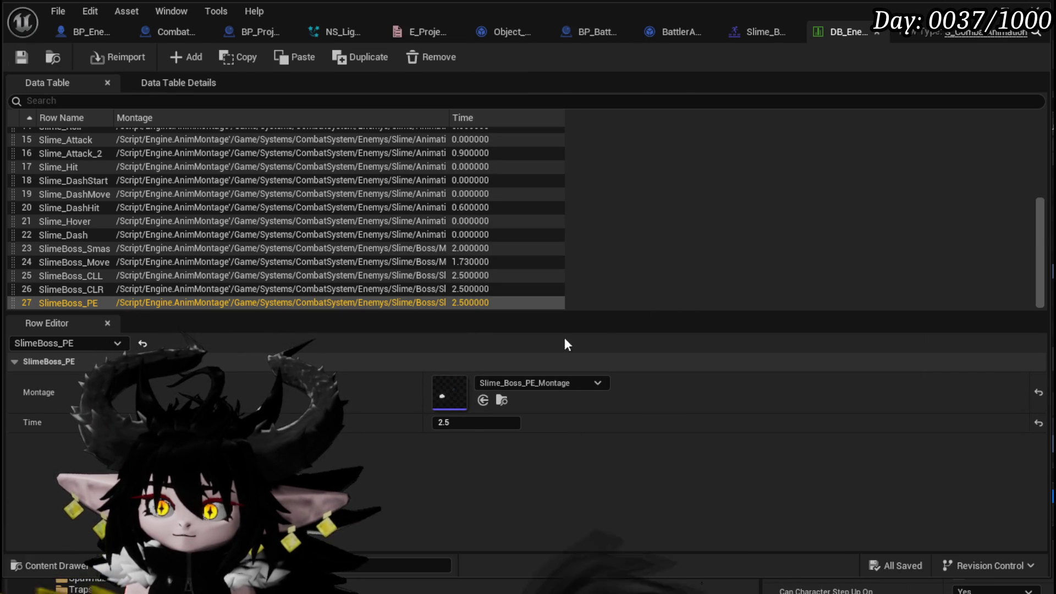
Step: Check the PE montage's notify timing, then set the row's Time to 3.5 and save
left_click(753, 31)
mouse_move(433, 316)
left_mouse_down()
mouse_move(420, 319)
mouse_move(770, 332)
left_mouse_up()
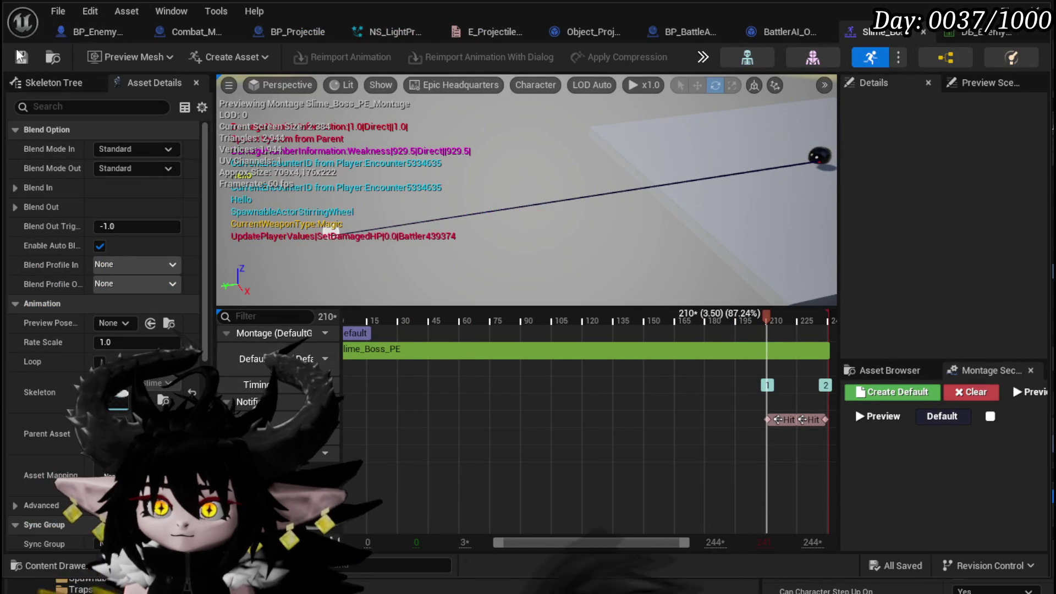
left_click(979, 32)
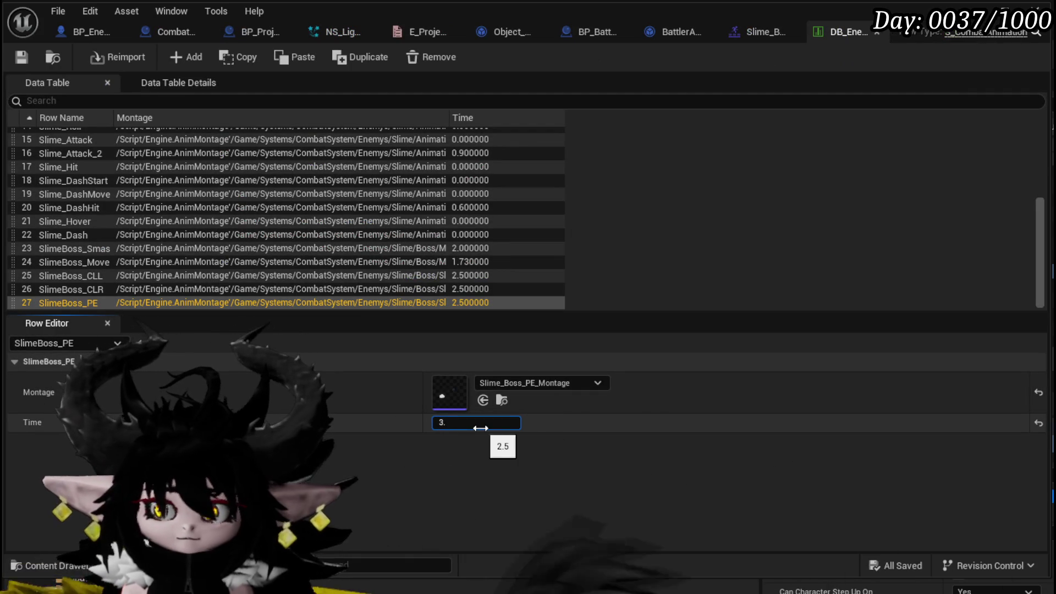
type(".5")
key("Return")
left_click(21, 58)
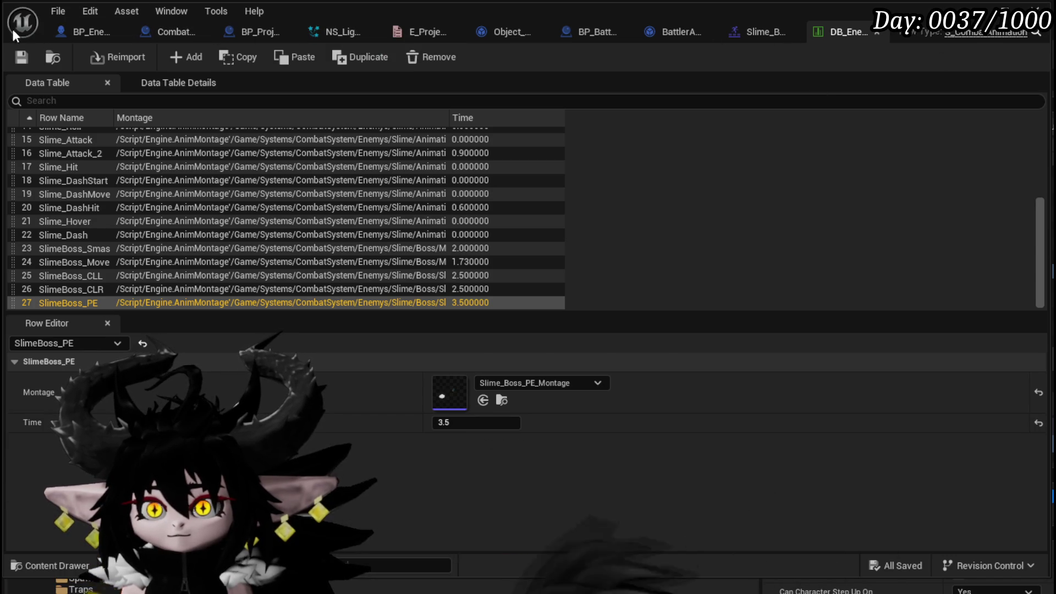
left_click(77, 33)
Step: In the boss's AbilityTree graph, set the Montage node to SlimeBoss_PE
scroll(440, 174, "down", 4)
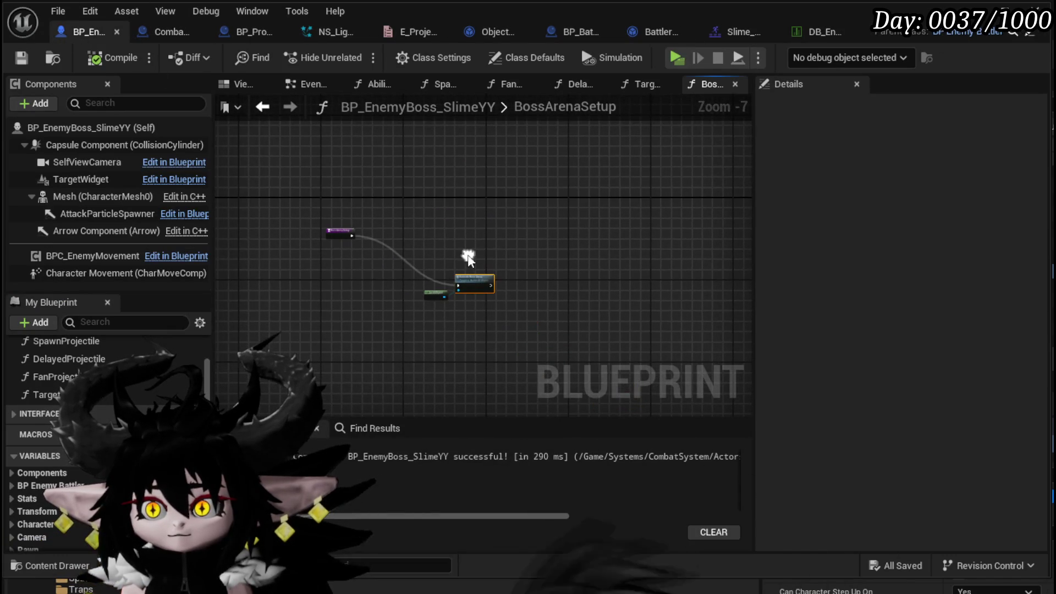
left_click(306, 85)
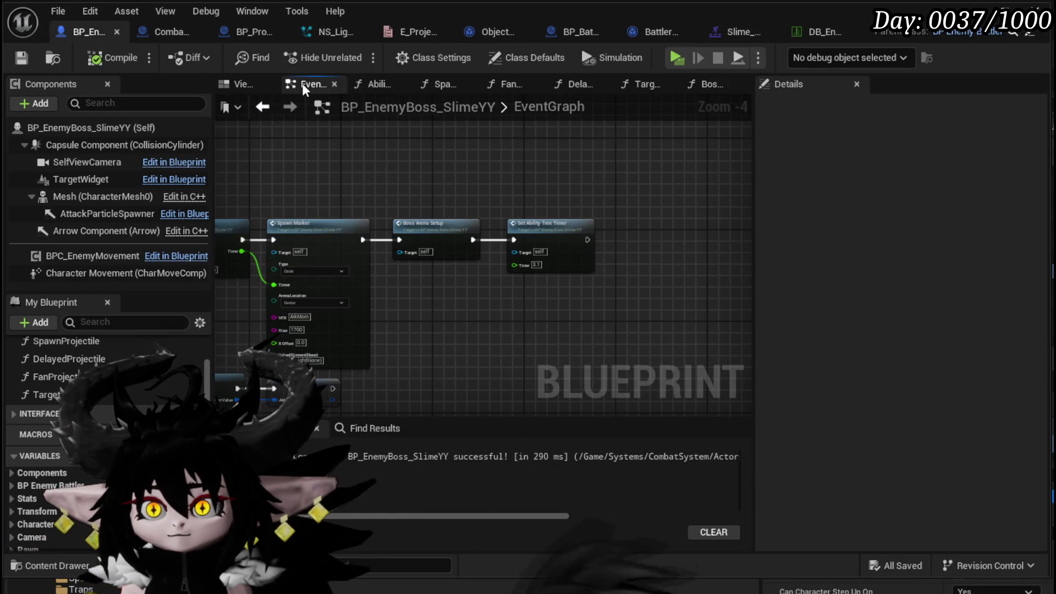
scroll(651, 255, "down", 4)
scroll(530, 259, "up", 4)
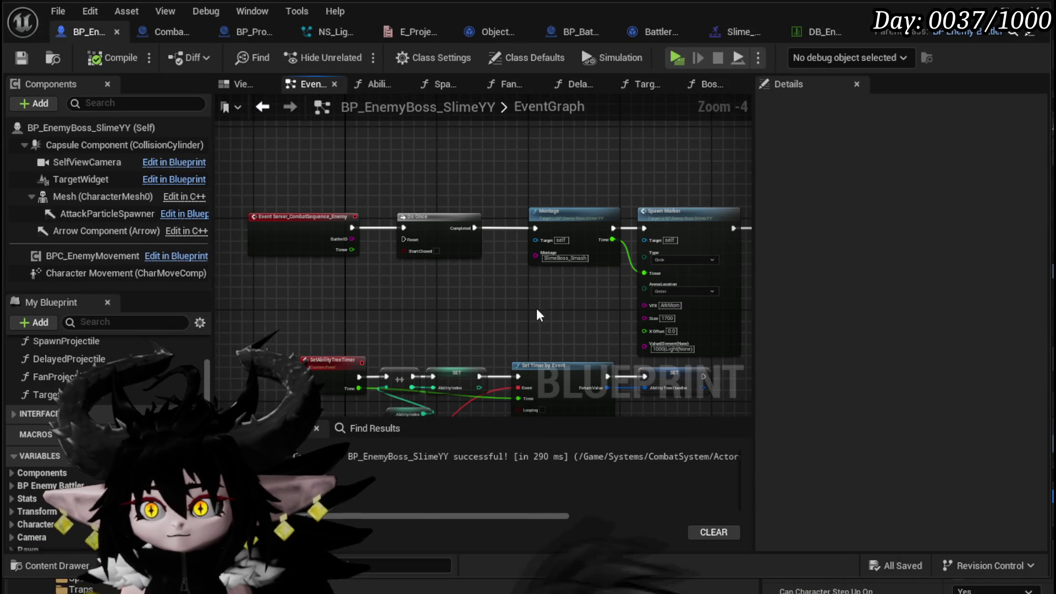
scroll(107, 404, "up", 4)
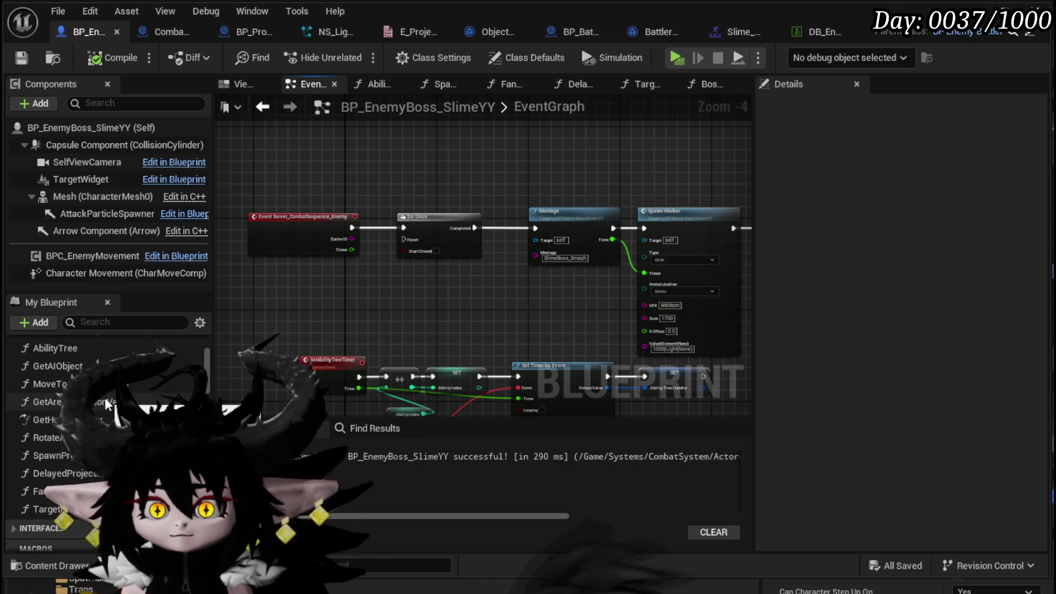
scroll(107, 404, "down", 5)
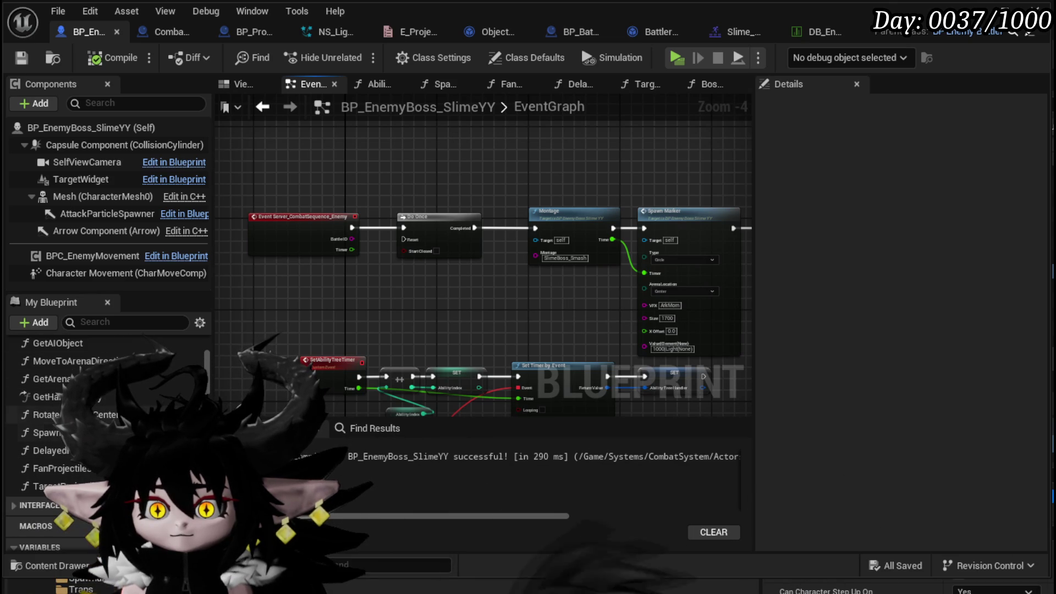
left_click(374, 84)
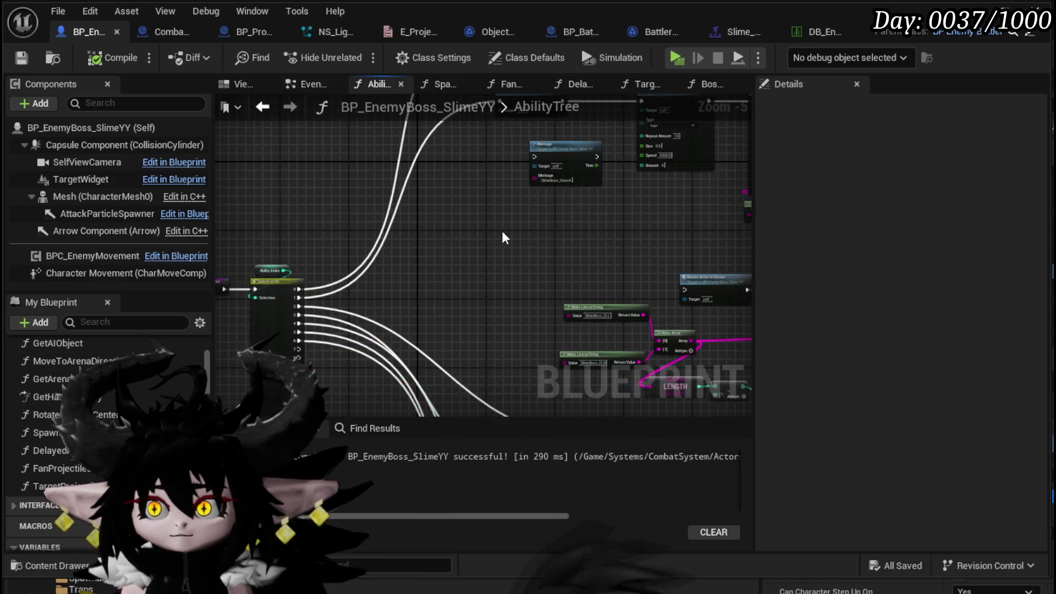
scroll(508, 249, "up", 2)
scroll(344, 253, "up", 3)
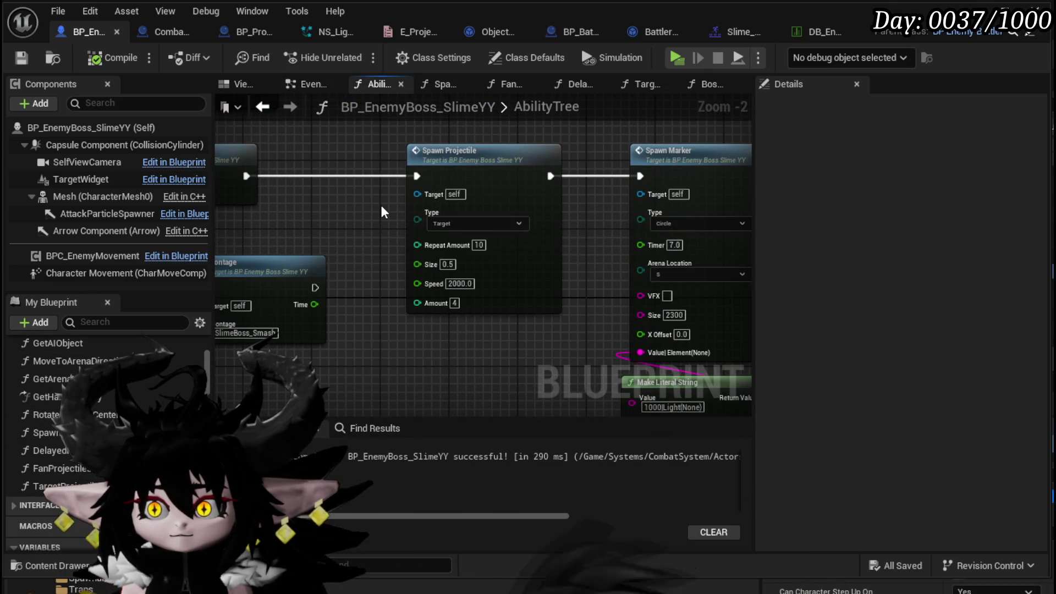
left_click_drag(384, 212, 177, 224)
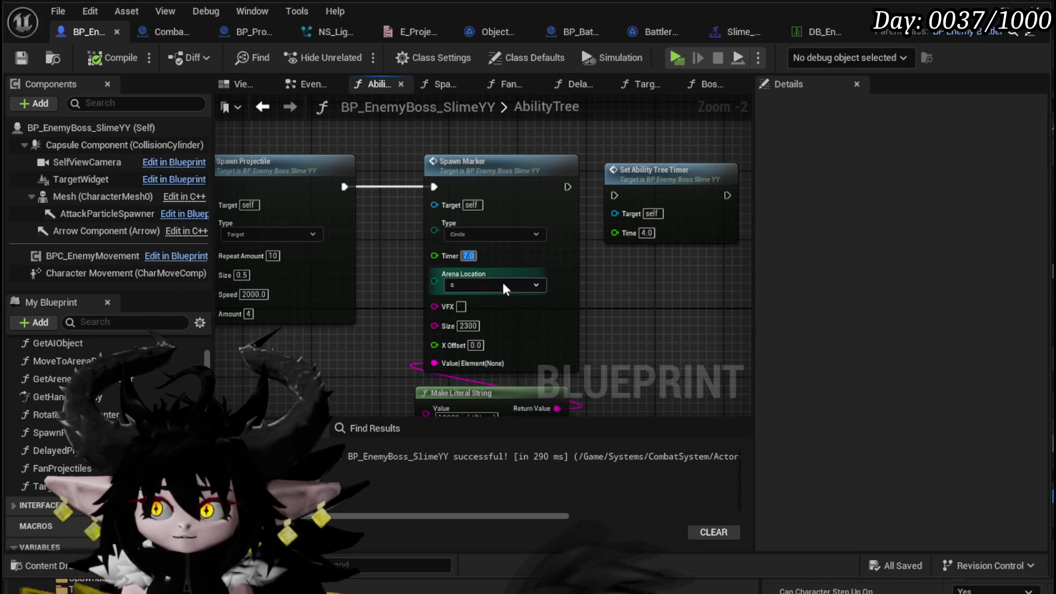
scroll(344, 272, "down", 1)
left_click_drag(347, 269, 652, 251)
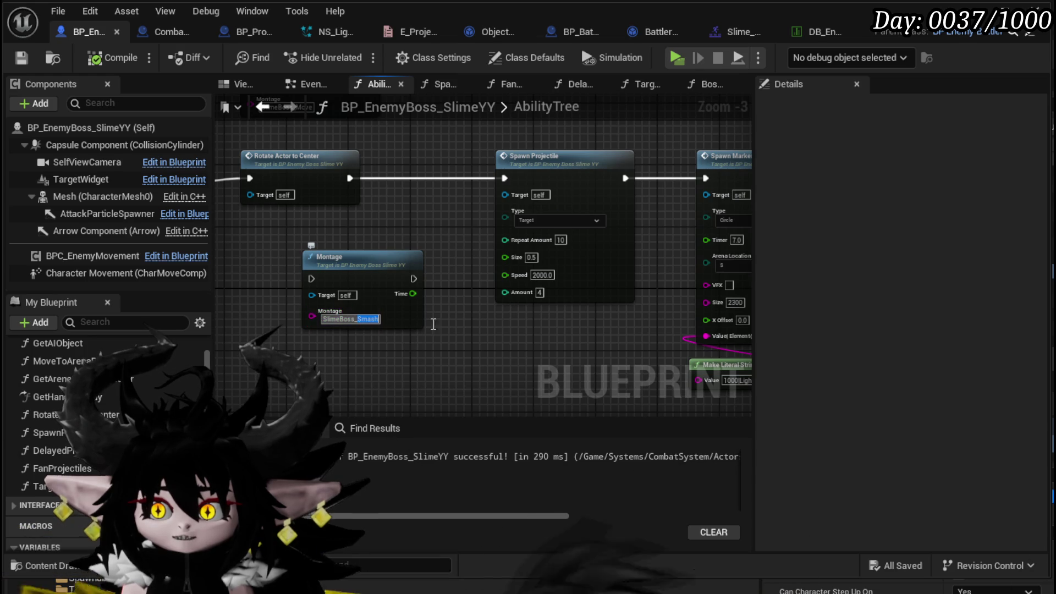
type("PE")
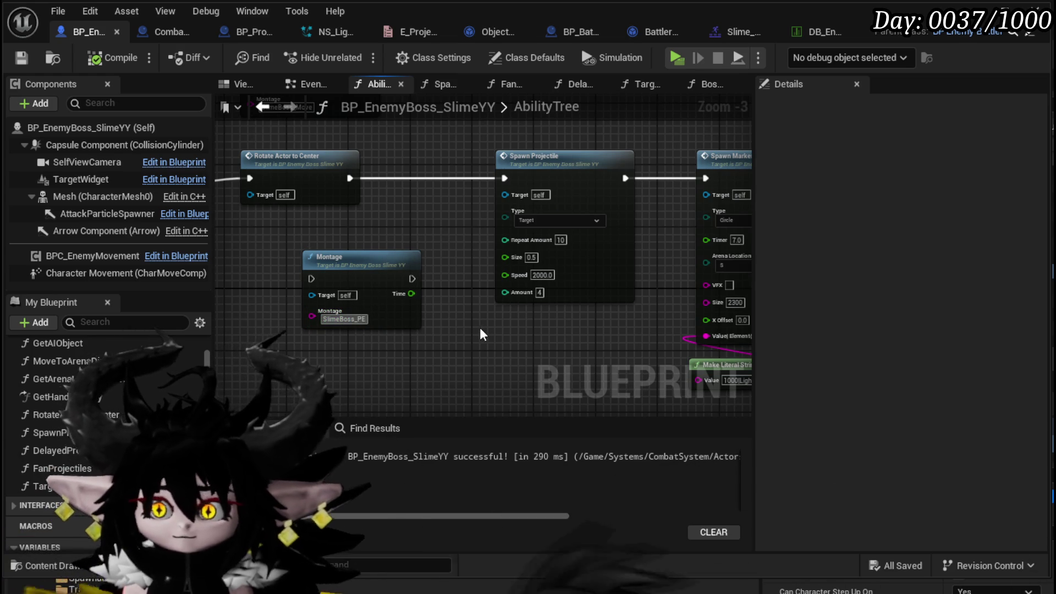
Step: Wire the montage Time into Spawn Marker's Timer, chain it before Spawn Projectile, compile and save
left_click_drag(412, 294, 707, 238)
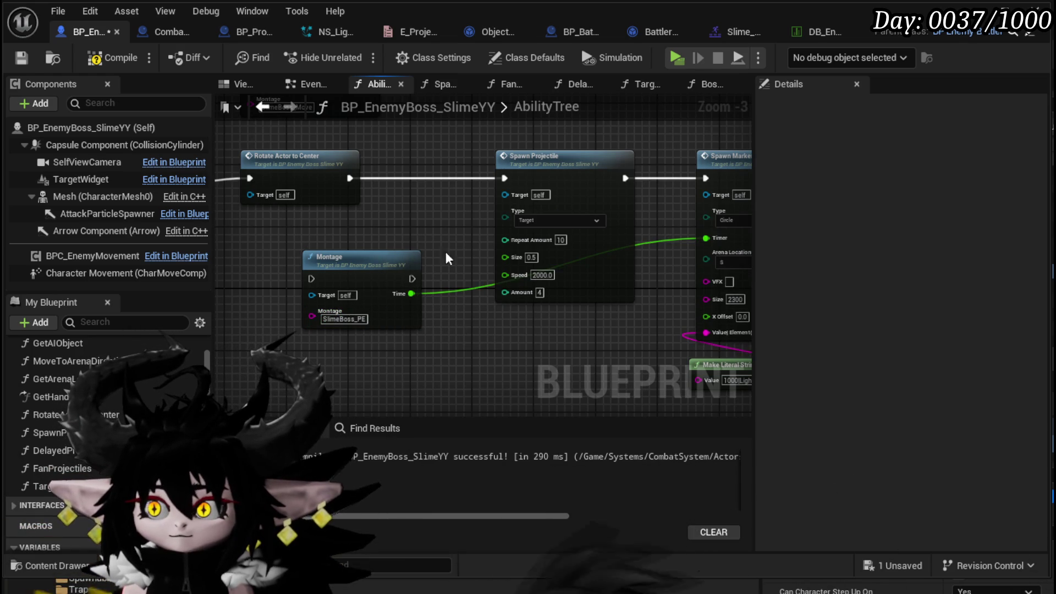
mouse_move(548, 178)
left_mouse_down()
mouse_move(470, 178)
mouse_move(564, 178)
left_mouse_up()
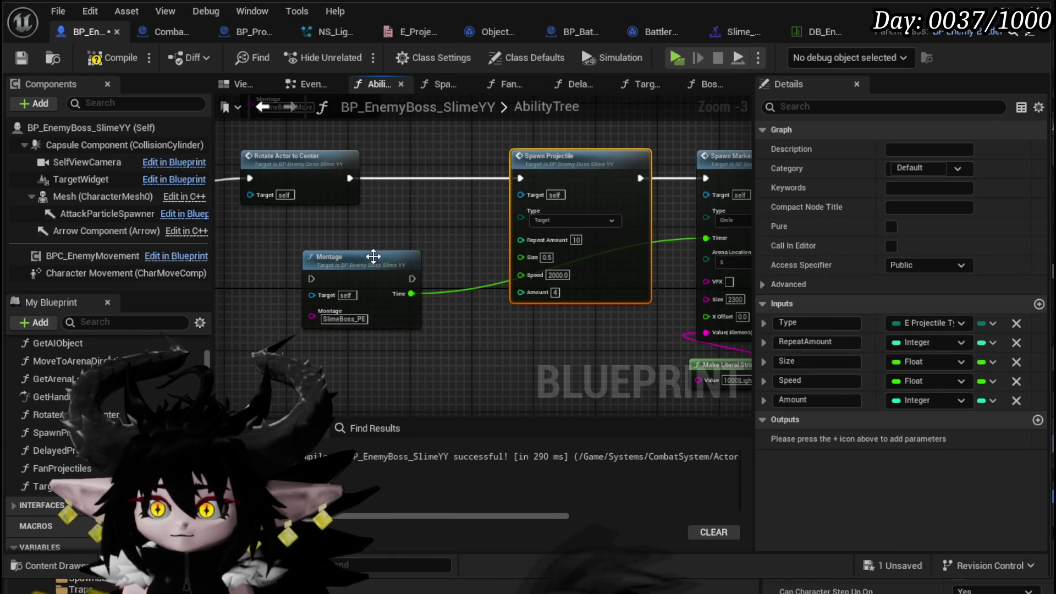
left_click_drag(372, 268, 448, 165)
left_click_drag(349, 178, 388, 177)
left_click_drag(605, 171, 433, 190)
left_click(440, 190)
left_click(406, 153)
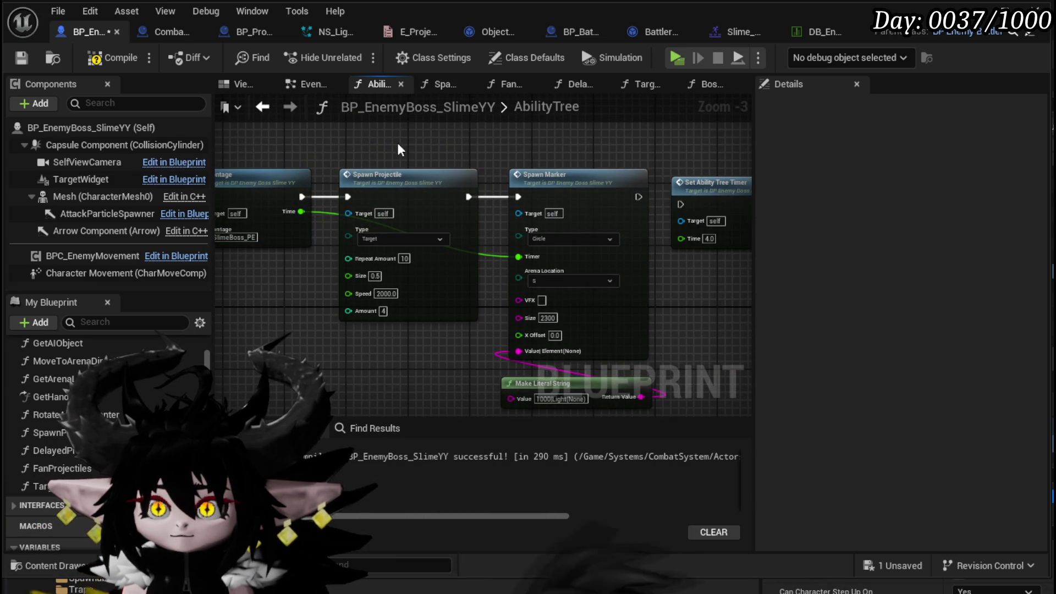
left_click(16, 61)
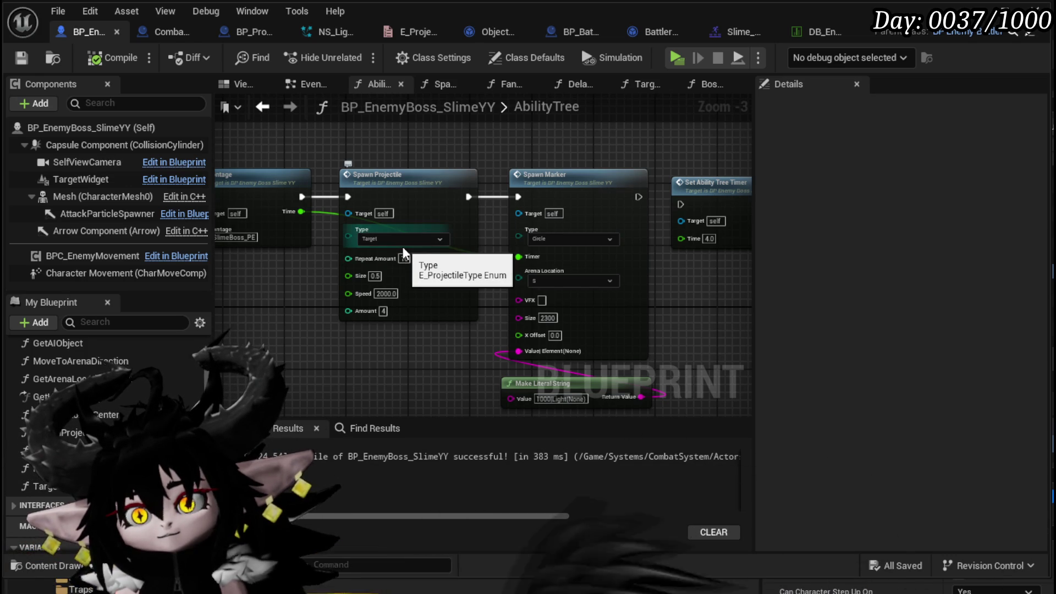
Step: Set Spawn Projectile's Repeat Amount to 6, then compile and save
left_click(406, 258)
type("6")
left_click(452, 358)
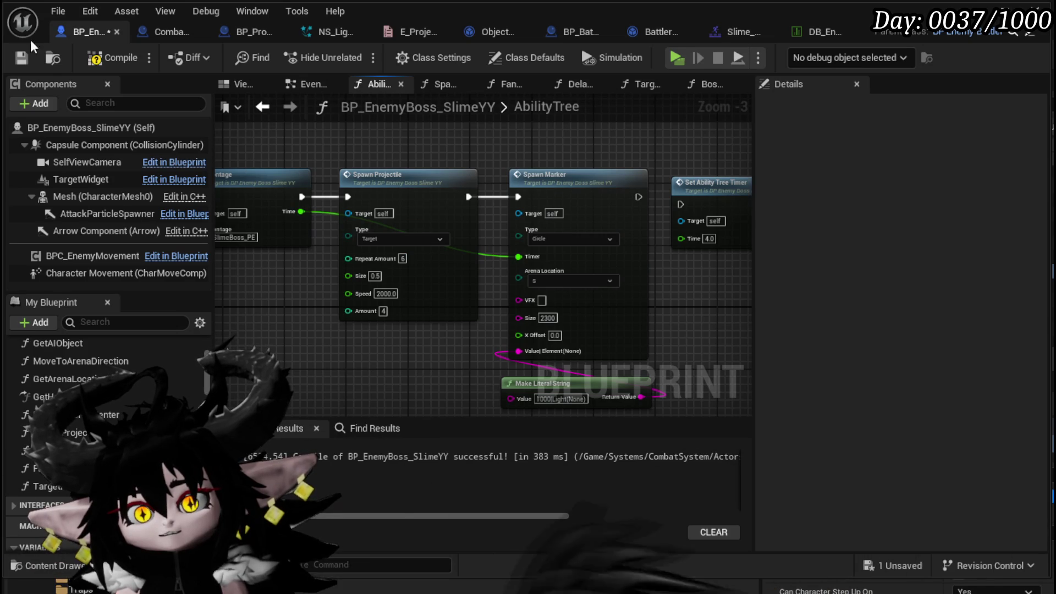
left_click(113, 57)
left_click(21, 57)
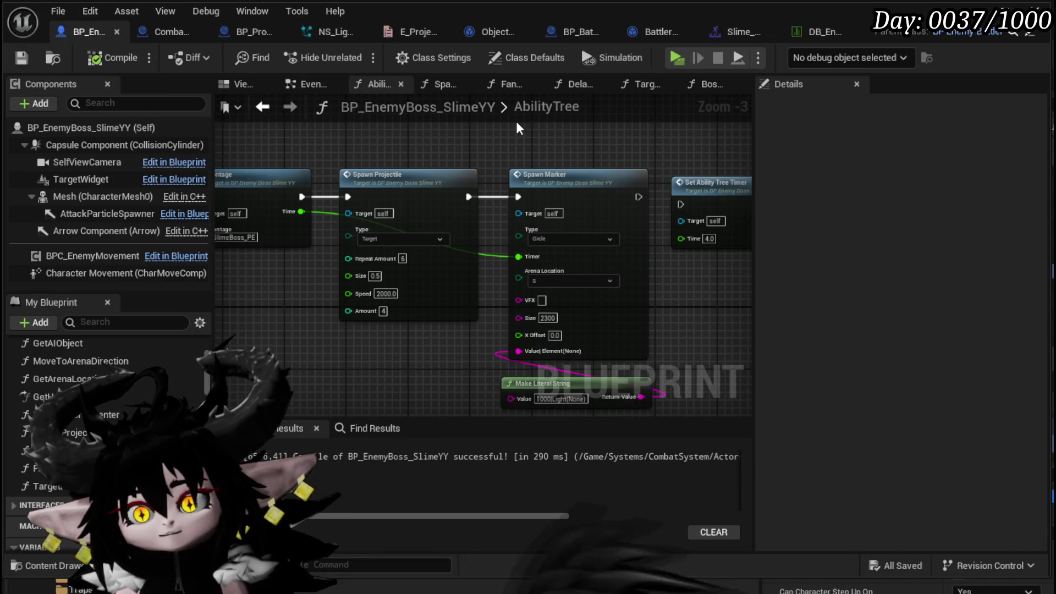
Step: Connect Spawn Marker onward to Set Ability Tree Timer and save the blueprint
left_click_drag(520, 131, 421, 139)
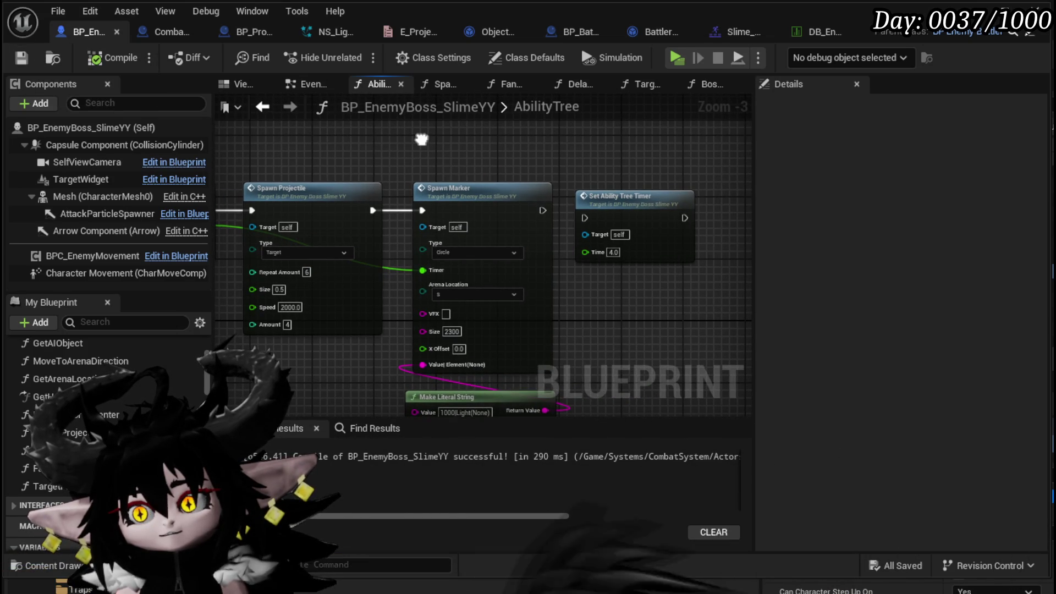
left_click_drag(543, 210, 605, 210)
left_click(568, 164)
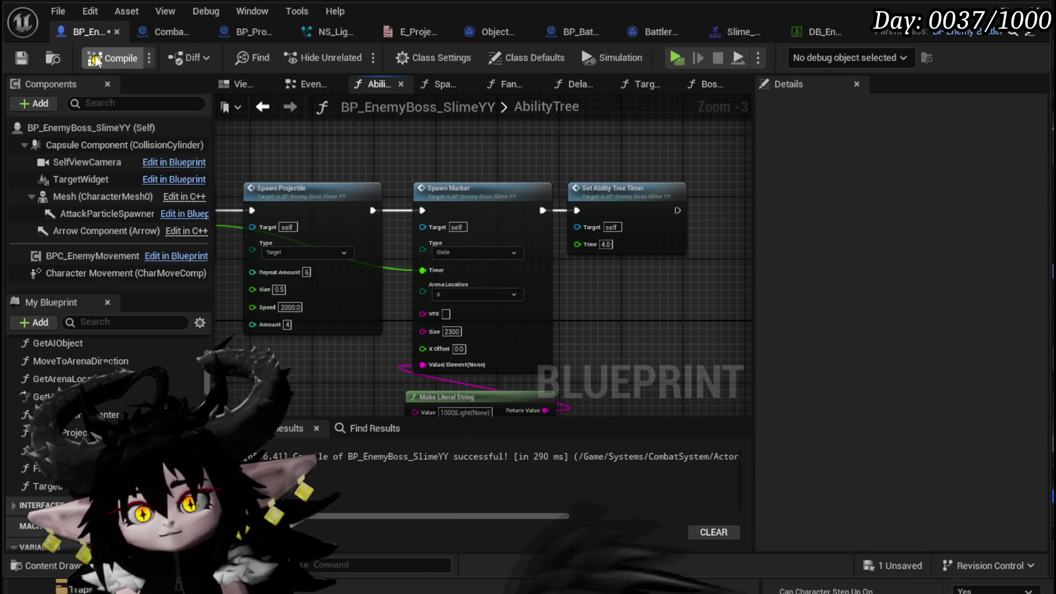
left_click(22, 58)
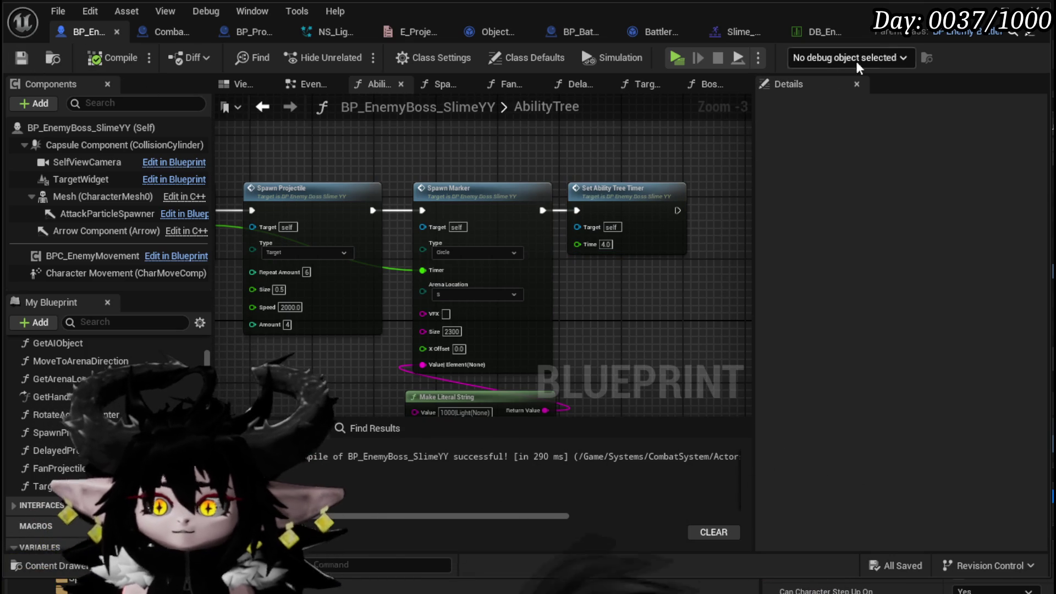
key("alt+Tab")
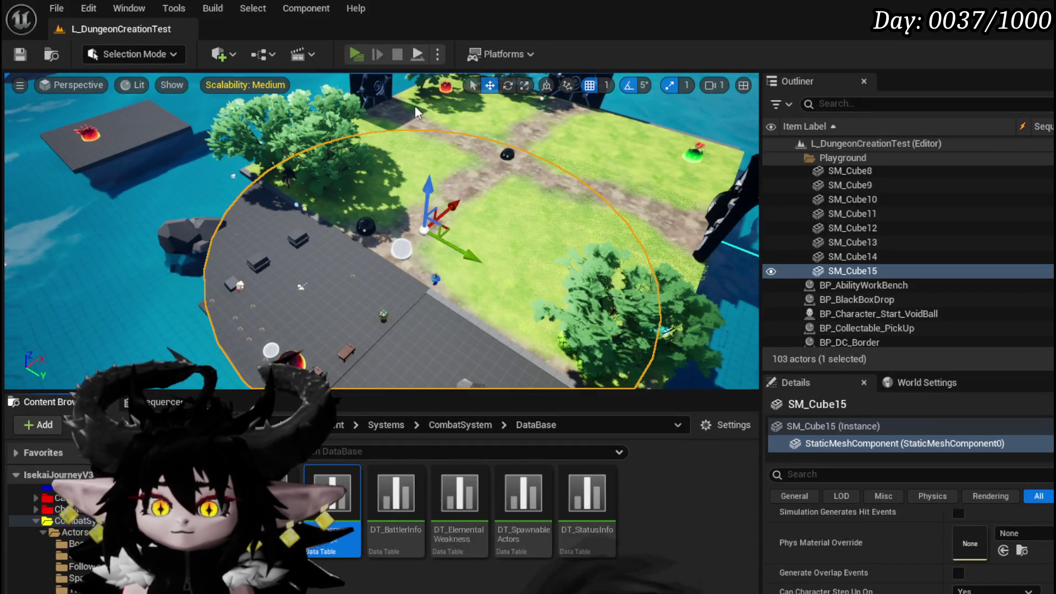
Step: Play-test the level, then stop the session and return to the editor
key("alt+p")
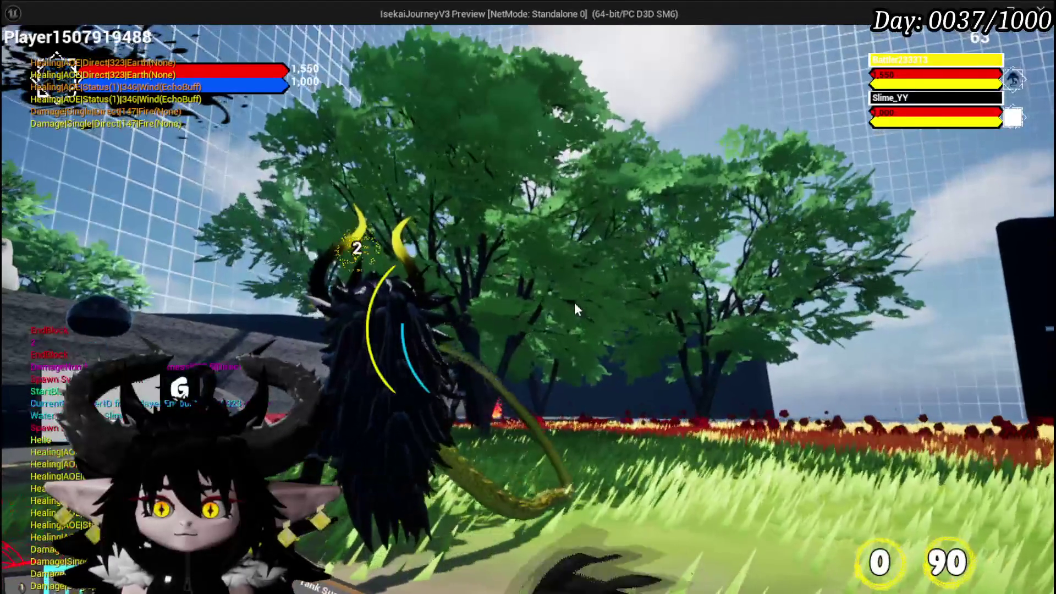
key("Escape")
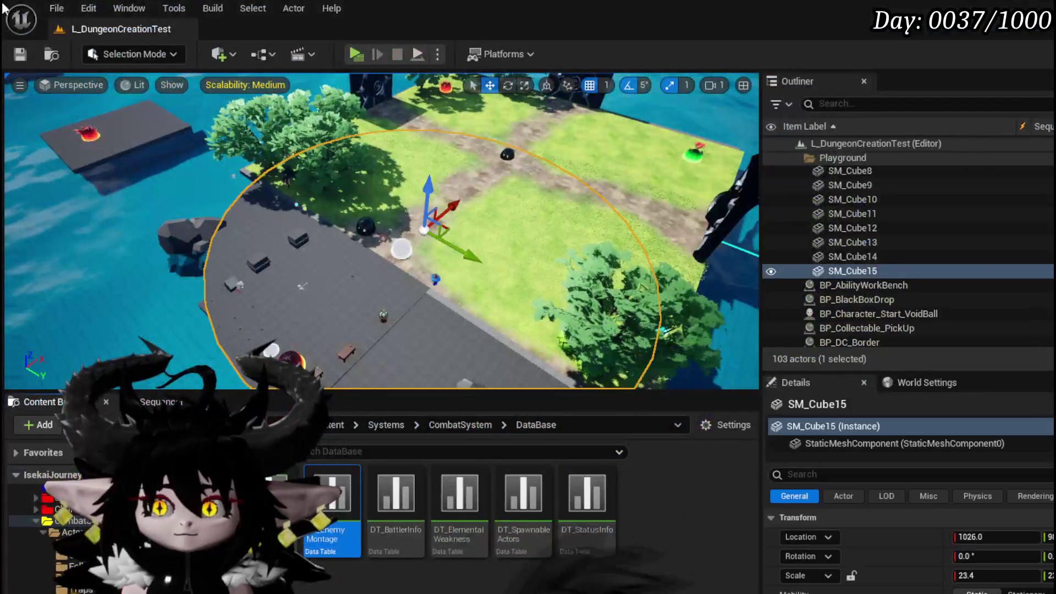
key("ctrl+s")
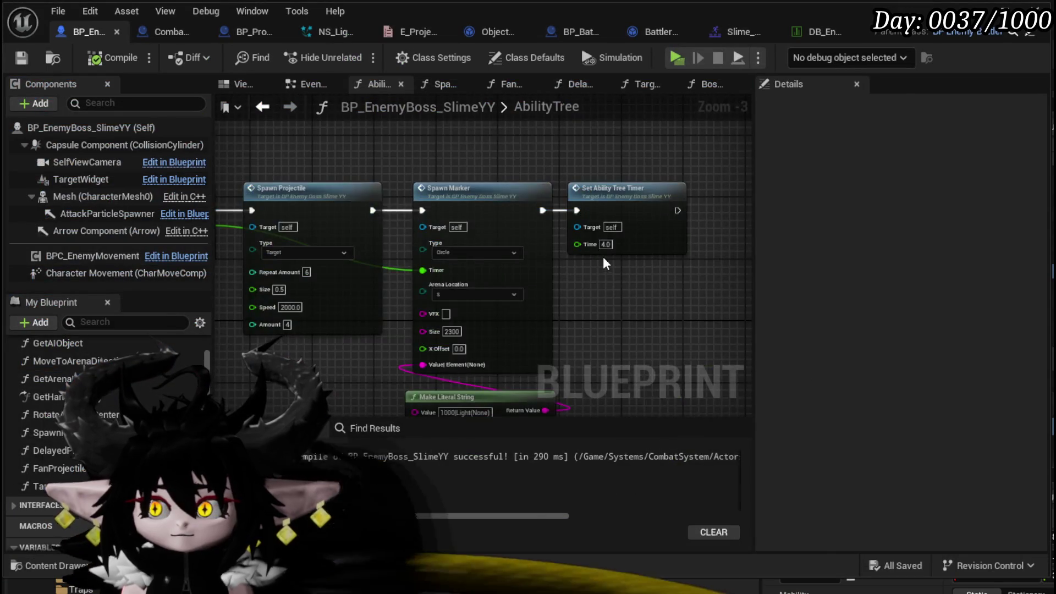
Step: Change Set Ability Tree Timer's Time from 4.0 to 7.0
scroll(603, 257, "up", 3)
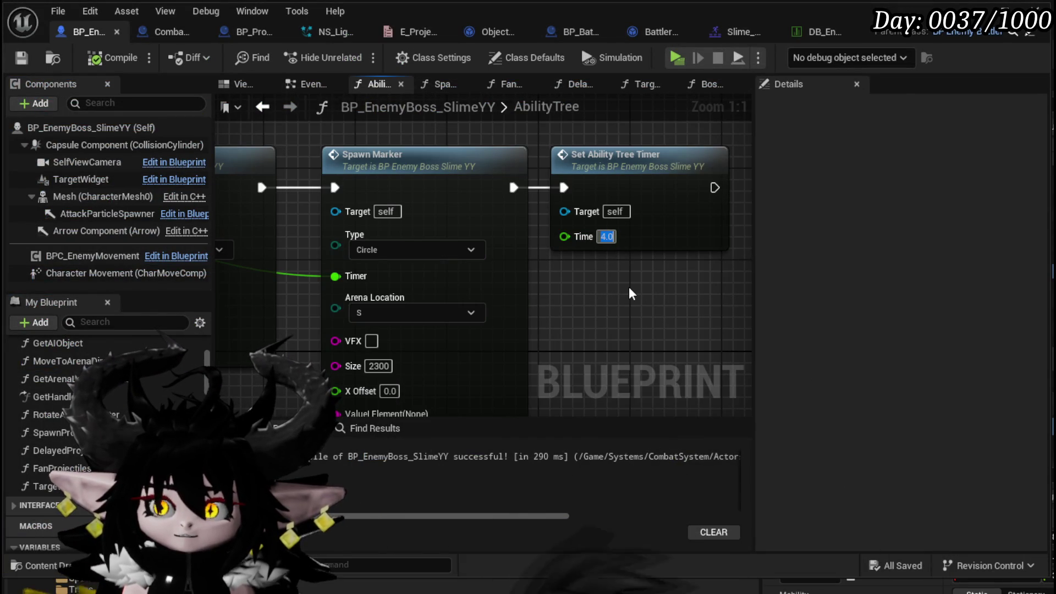
type("7")
key("Return")
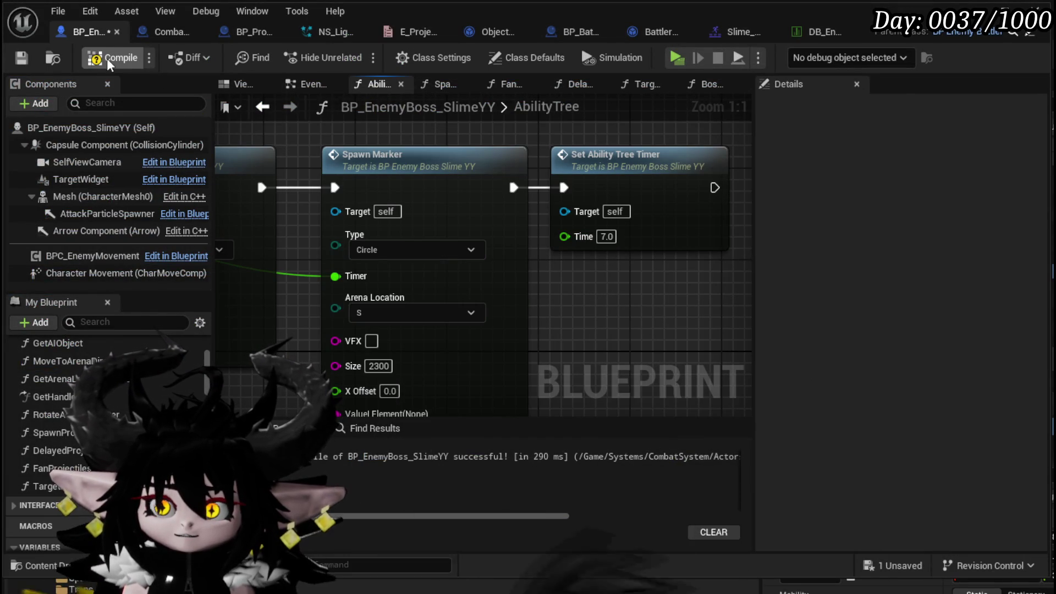
Step: Set the Spawn Marker's VFX to ArkMorn
scroll(605, 191, "down", 5)
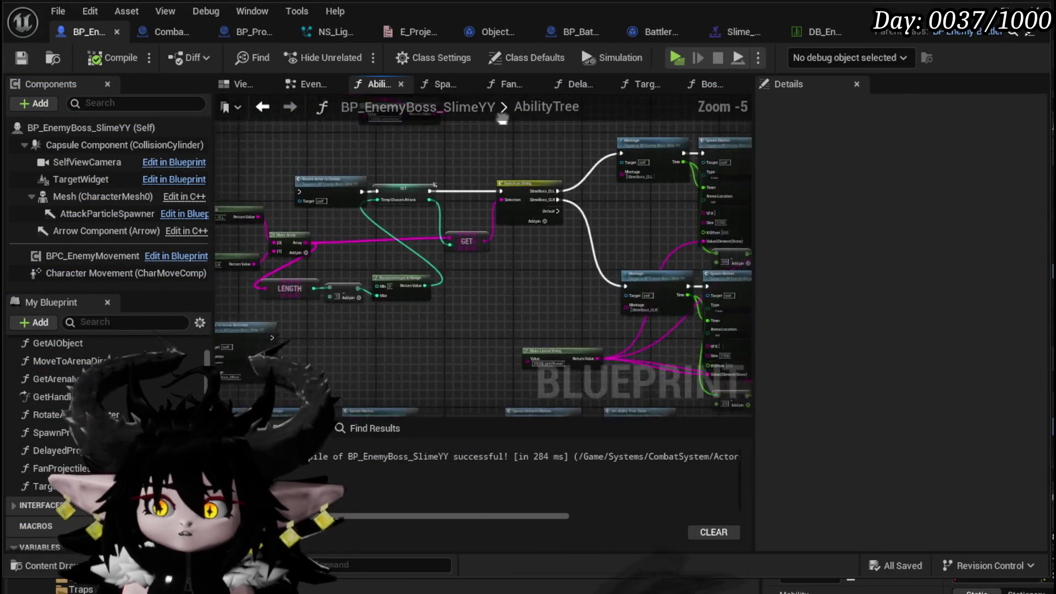
scroll(395, 273, "up", 3)
mouse_move(312, 270)
left_mouse_down()
mouse_move(339, 113)
mouse_move(361, 115)
mouse_move(291, 9)
left_mouse_up()
mouse_move(287, 385)
left_mouse_down()
mouse_move(137, 272)
mouse_move(169, 278)
left_mouse_up()
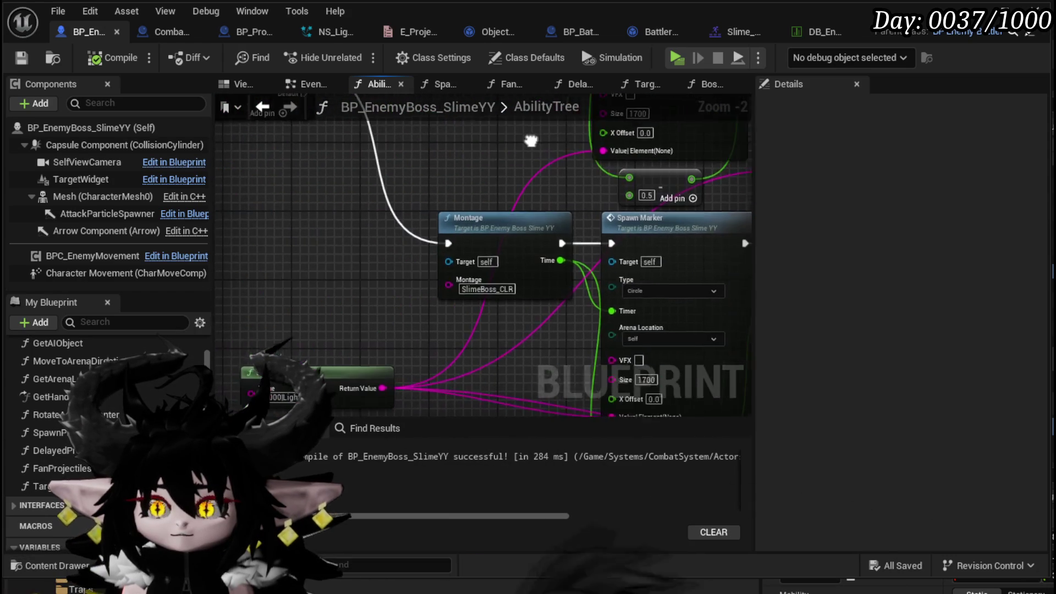
scroll(533, 141, "down", 2)
left_click_drag(532, 140, 483, 23)
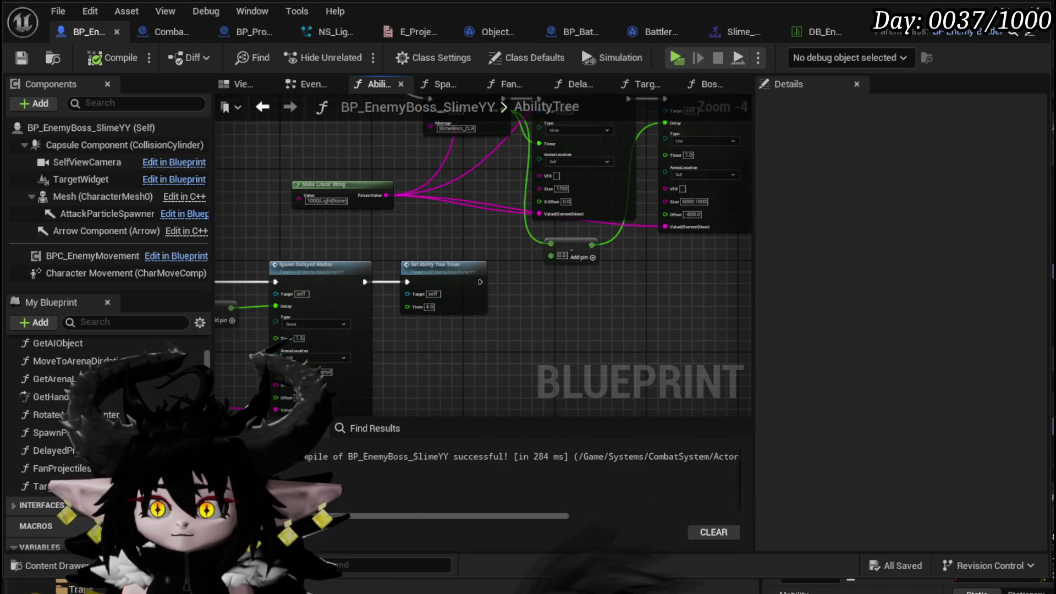
scroll(548, 341, "up", 3)
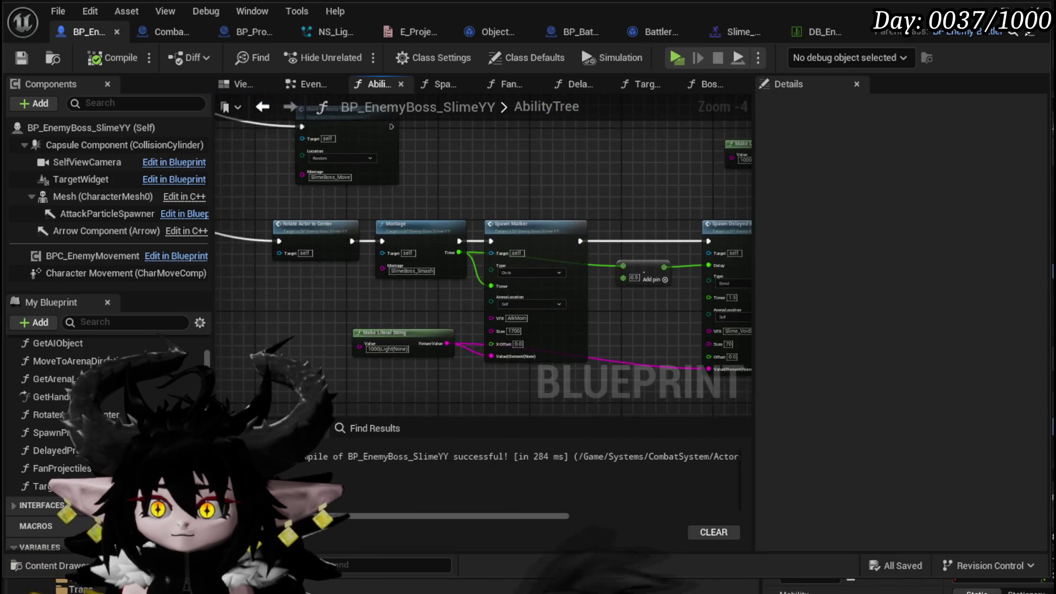
scroll(633, 315, "down", 4)
left_click_drag(589, 203, 461, 345)
scroll(673, 326, "up", 2)
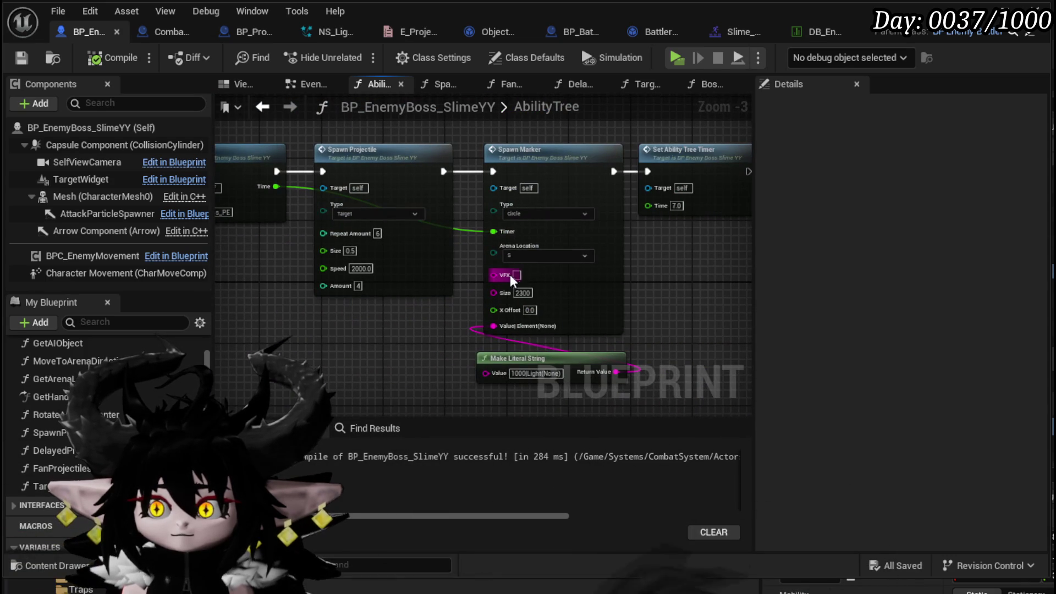
type("ArkMorn")
key("Return")
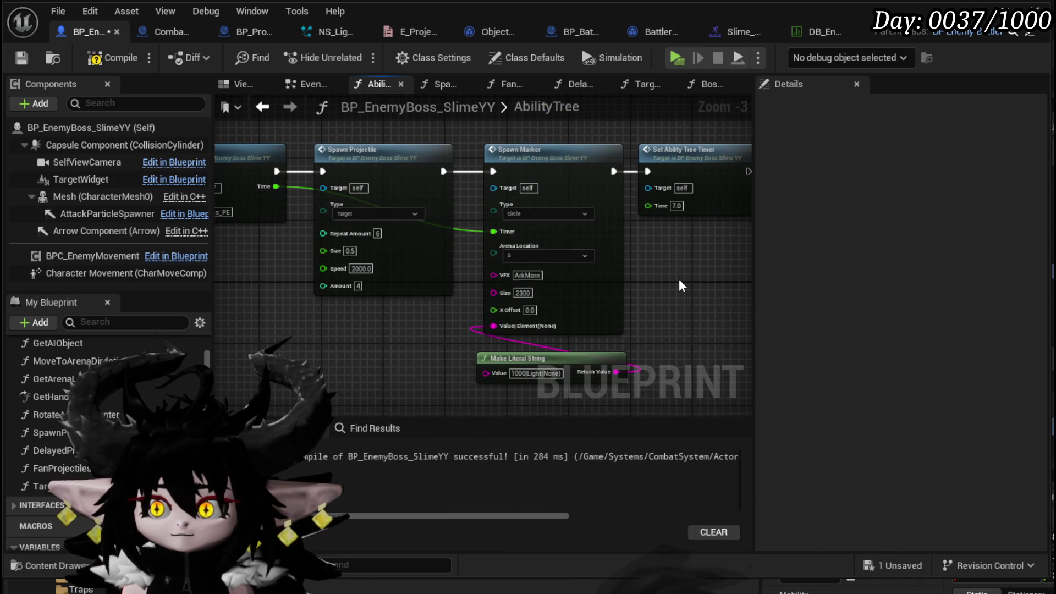
Step: Lower Spawn Projectile's Repeat Amount to 3 and launch a play test
left_click_drag(679, 279, 617, 313)
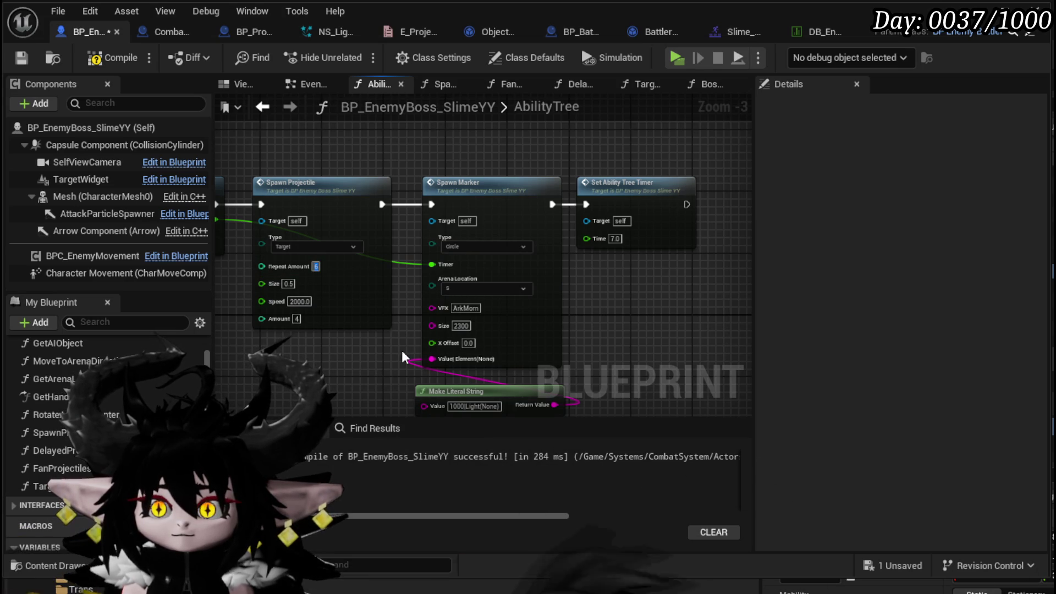
type("3")
key("Return")
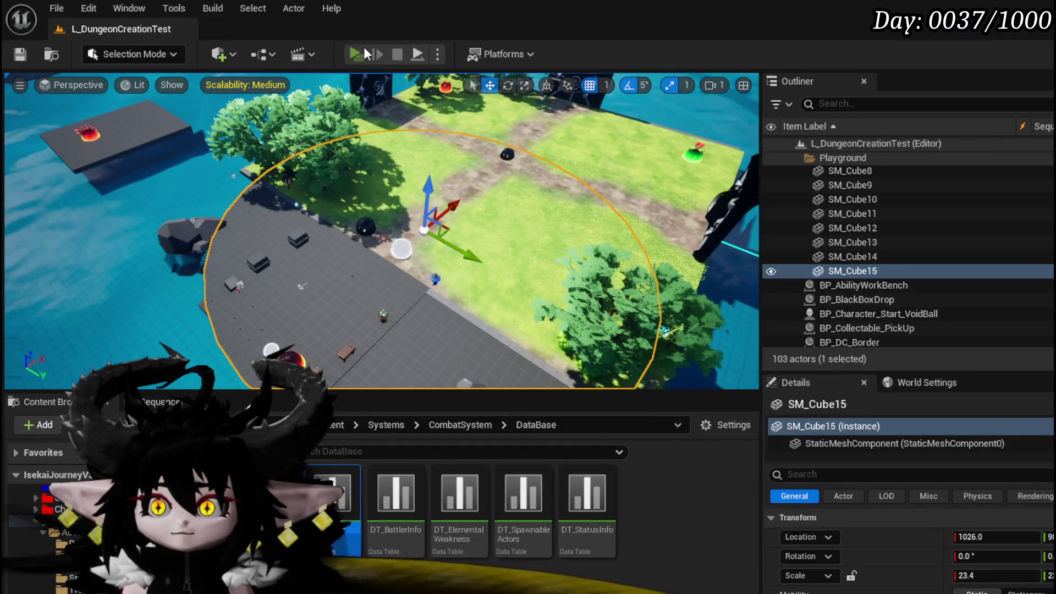
left_click(365, 52)
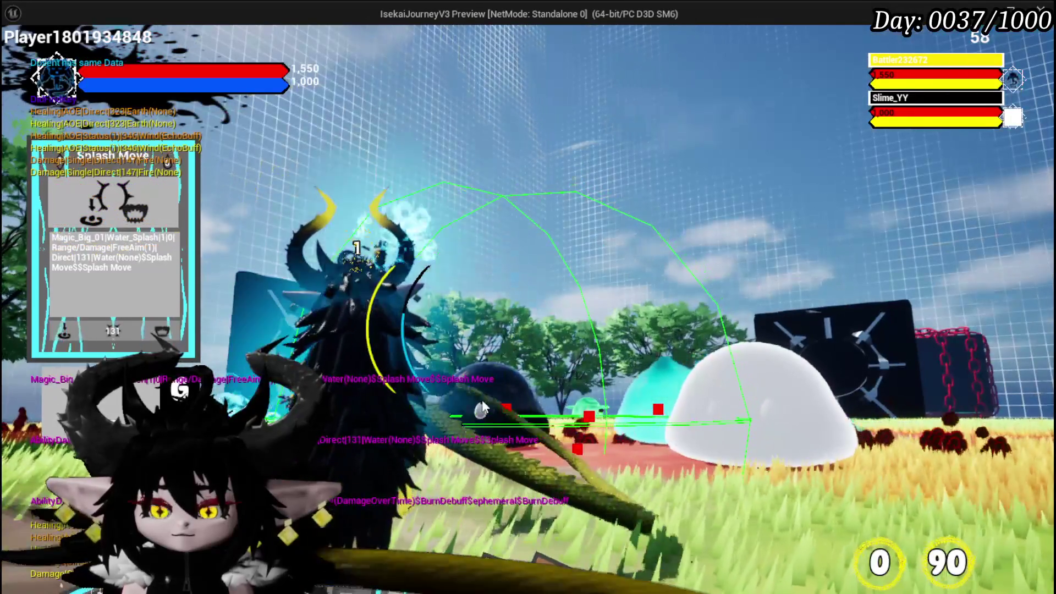
Step: Cast a water splash at the slimes, then ready and aim the Void Movement card
left_click(481, 407)
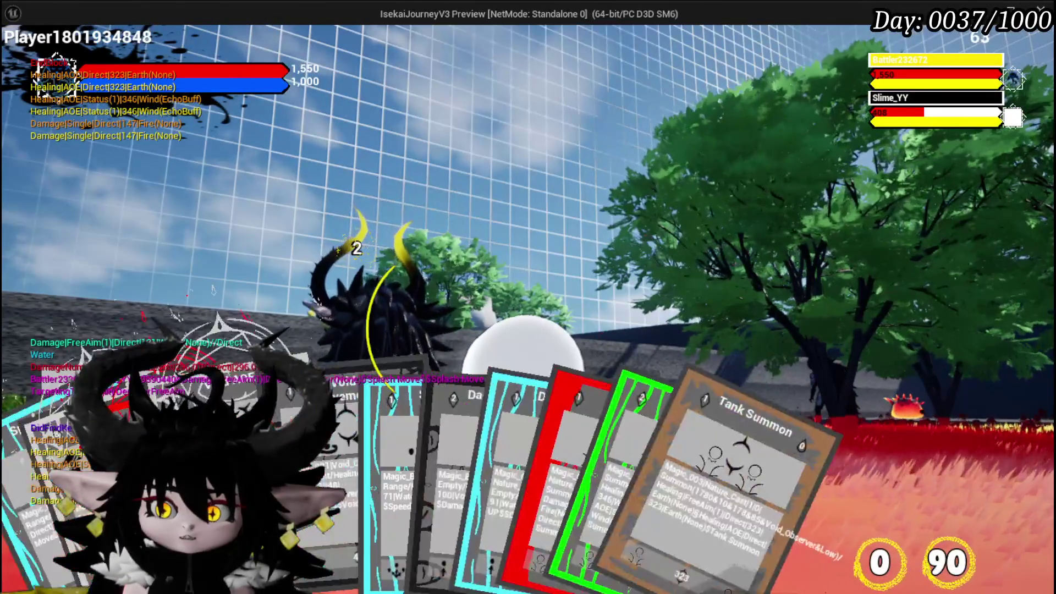
left_click(361, 539)
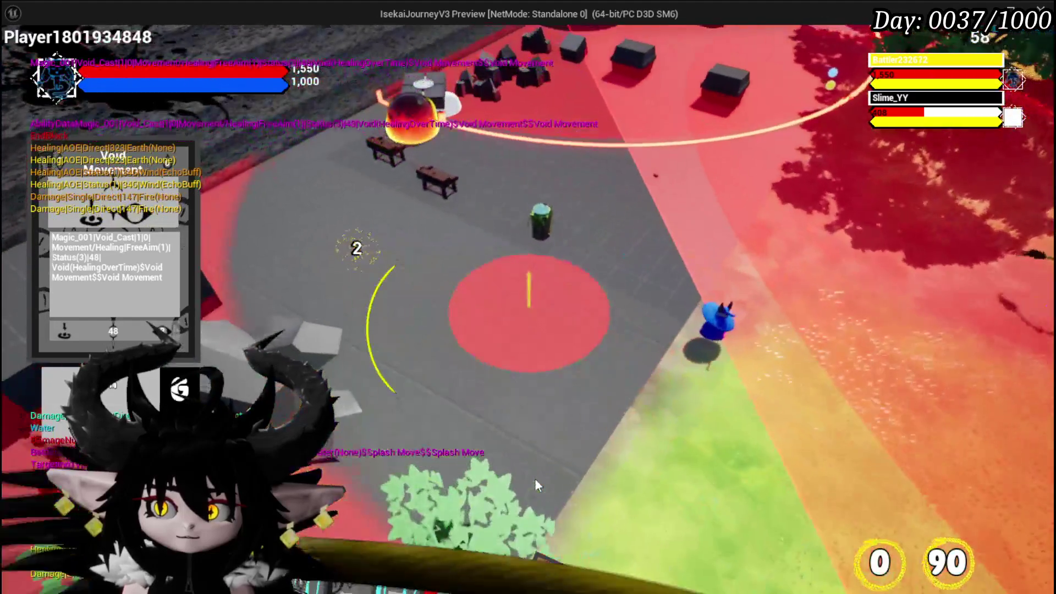
Step: Cast the Void spell, then stop the play test and save the level
left_click(535, 484)
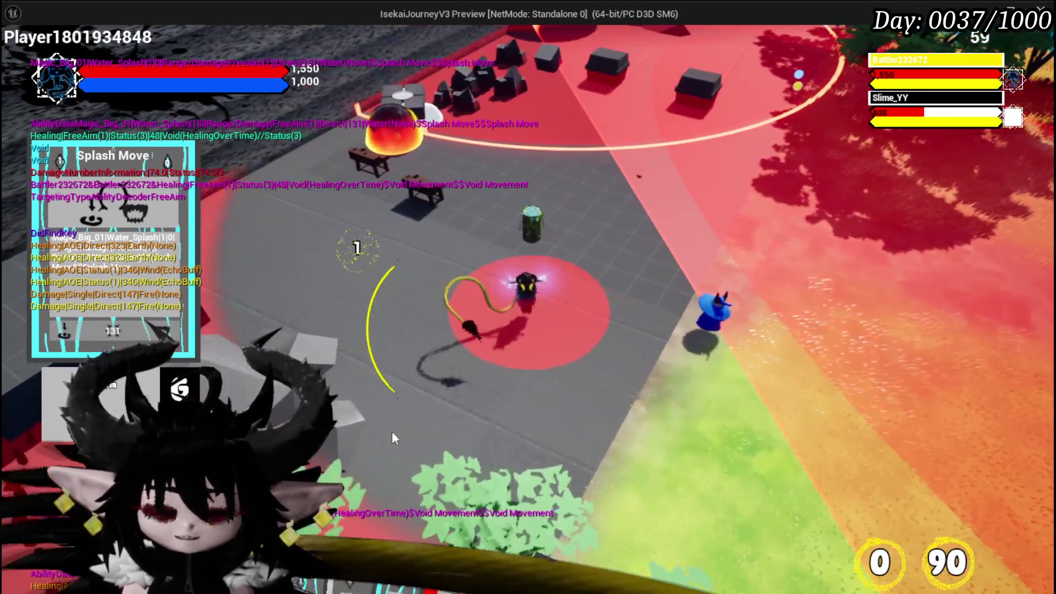
mouse_move(391, 431)
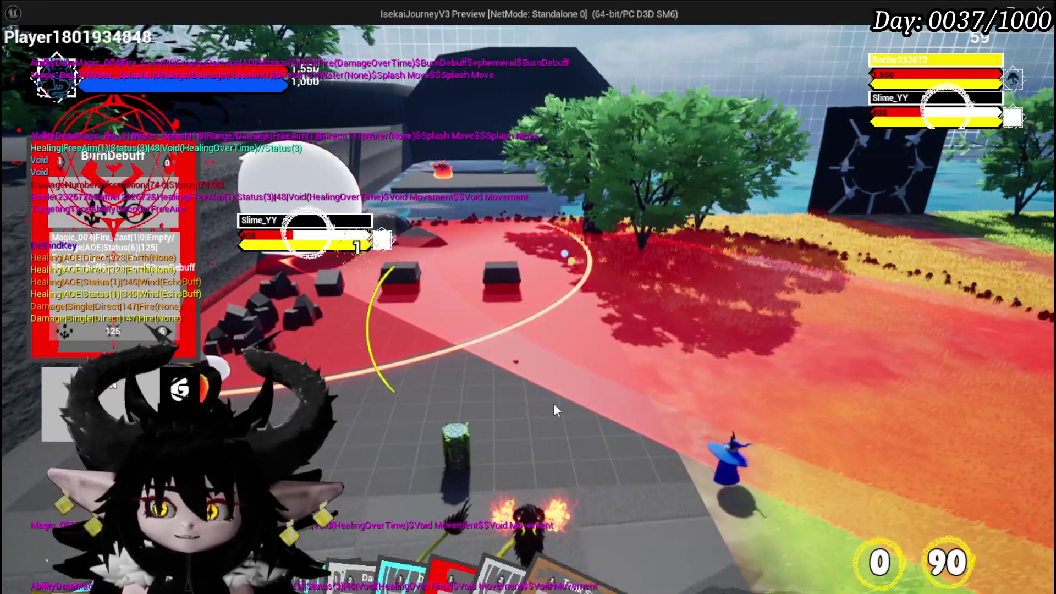
mouse_move(648, 499)
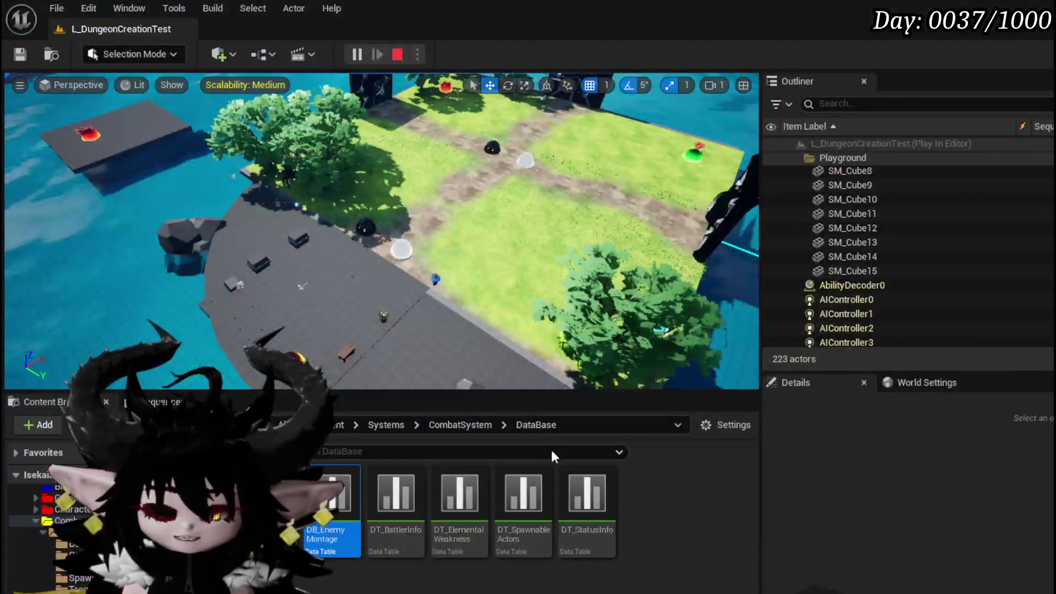
key("Escape")
left_click(9, 55)
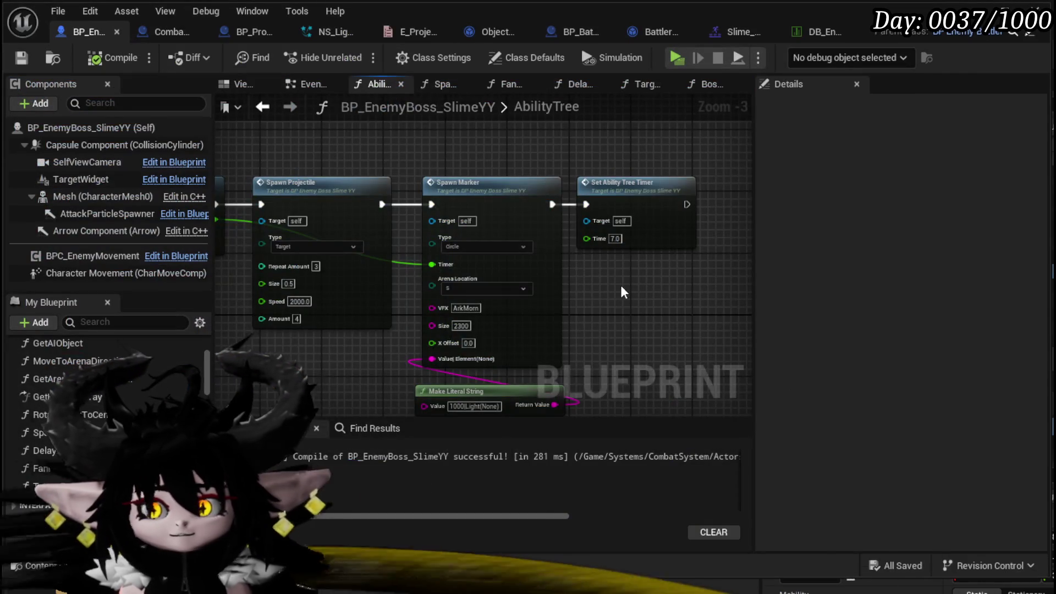
Step: Connect Switch on Int output 7 and move the case 2 wire onto output 3
scroll(624, 292, "down", 5)
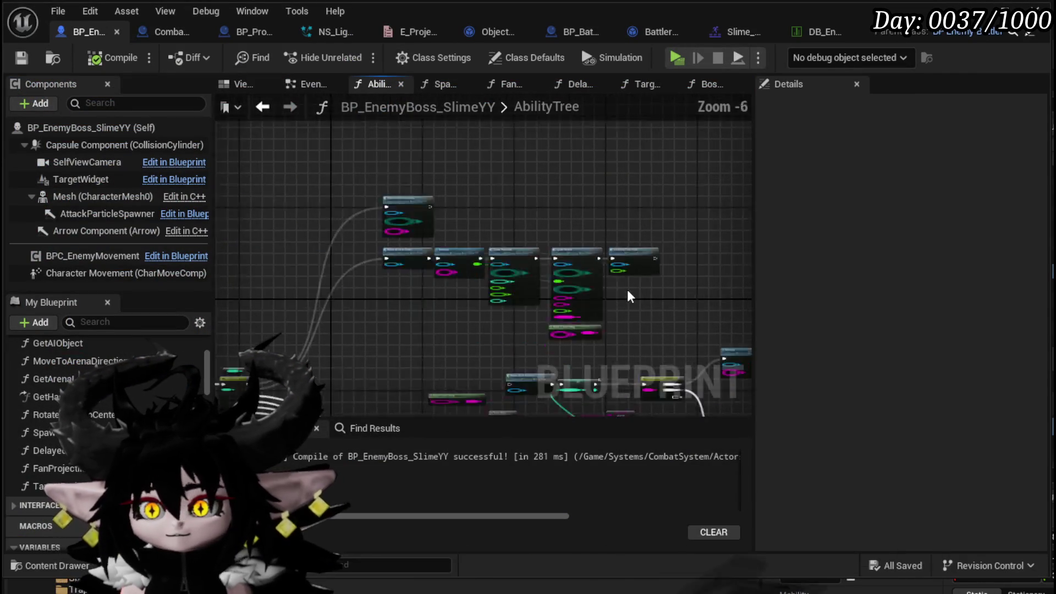
scroll(489, 271, "up", 4)
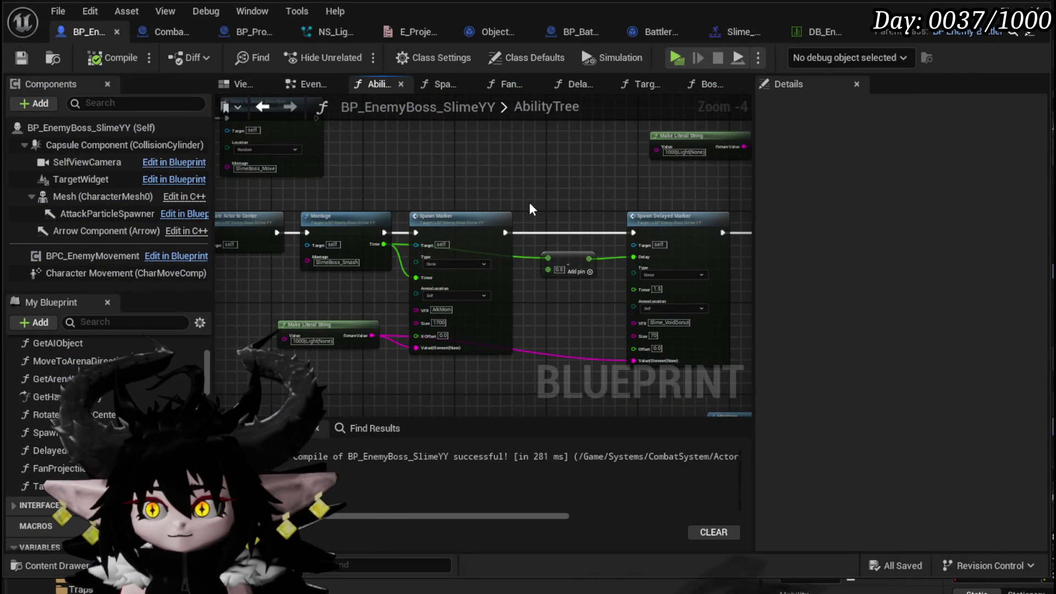
scroll(527, 199, "up", 1)
left_click_drag(526, 199, 414, 196)
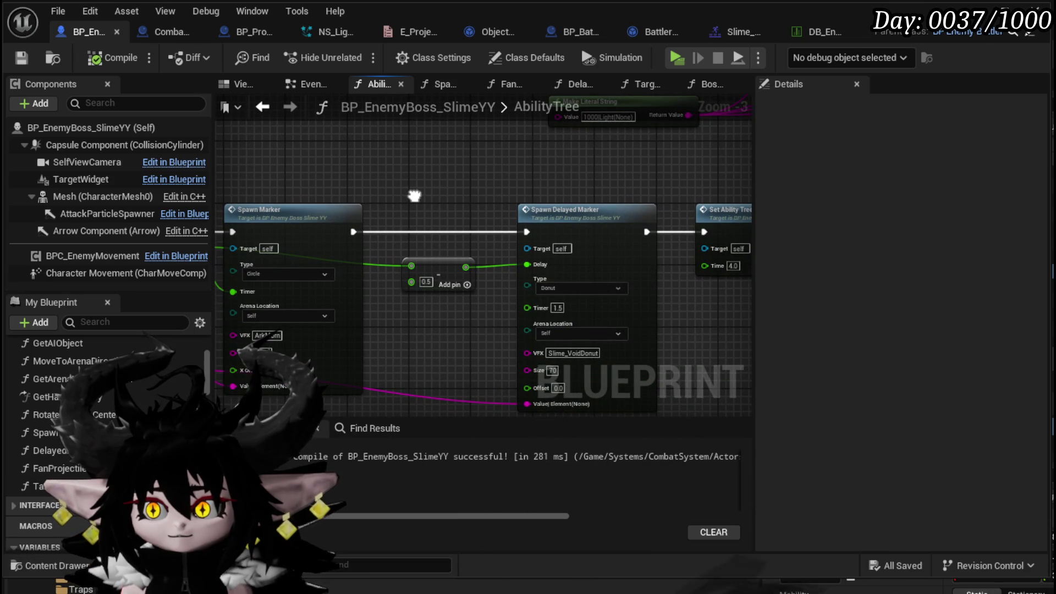
scroll(429, 306, "down", 3)
scroll(430, 278, "up", 3)
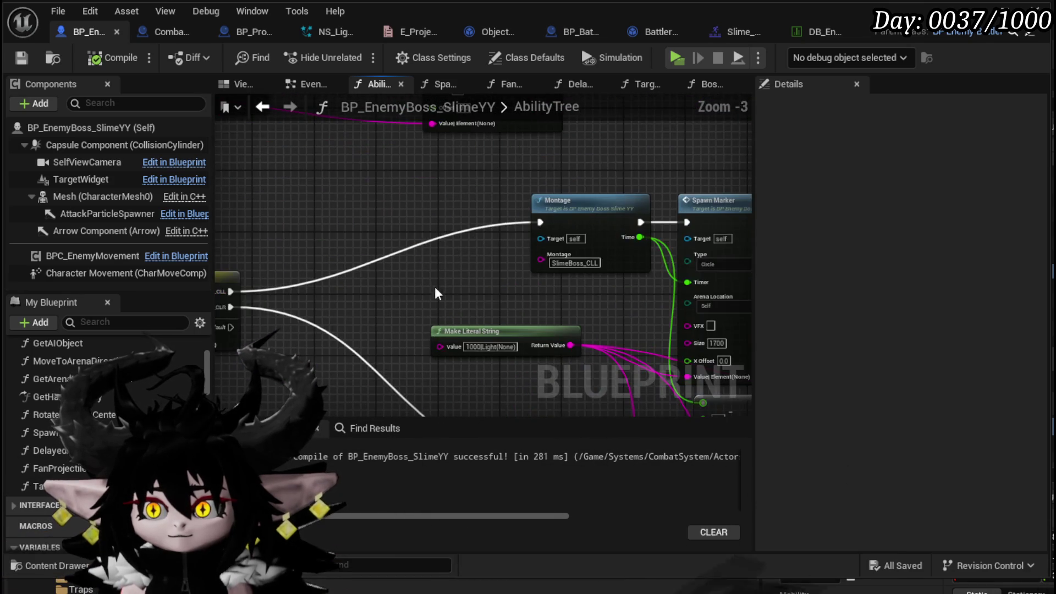
scroll(451, 229, "down", 4)
left_click_drag(451, 236, 446, 388)
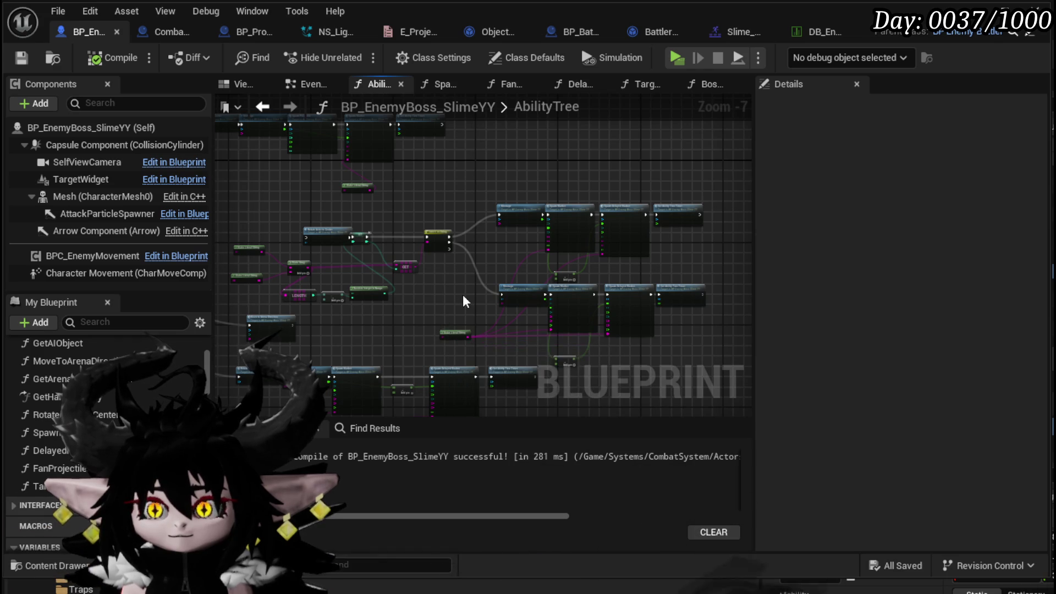
mouse_move(344, 253)
left_mouse_down()
mouse_move(518, 290)
mouse_move(463, 267)
left_mouse_up()
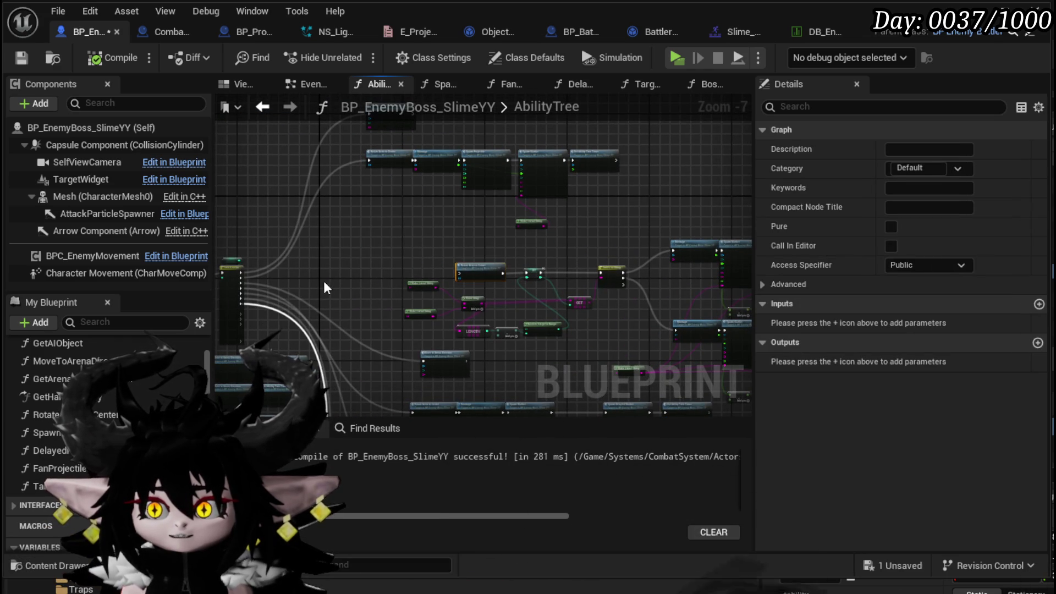
scroll(326, 286, "up", 5)
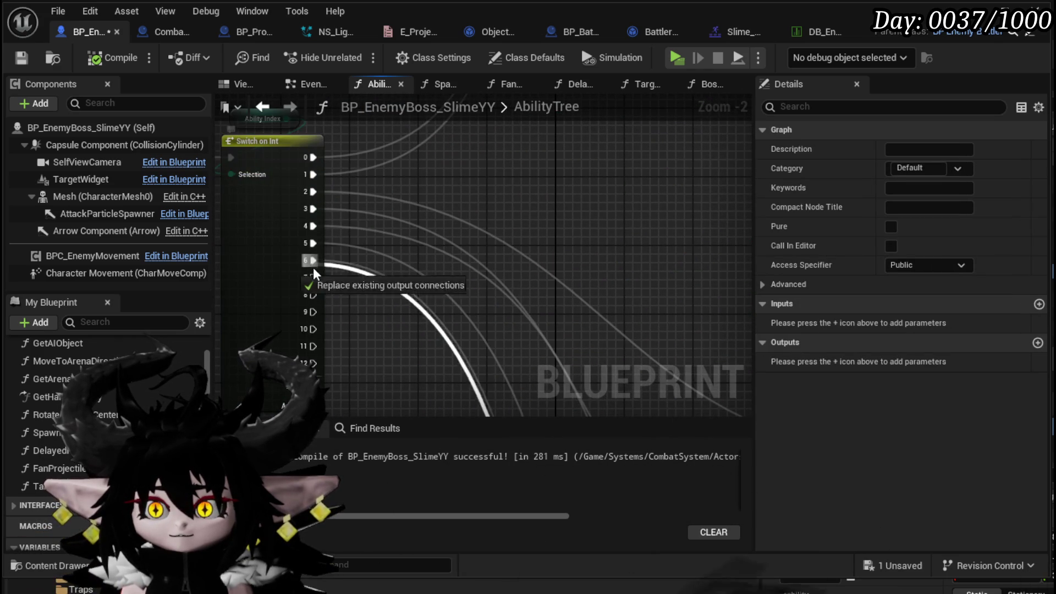
mouse_move(315, 278)
left_mouse_down()
mouse_move(321, 229)
mouse_move(326, 240)
left_mouse_up()
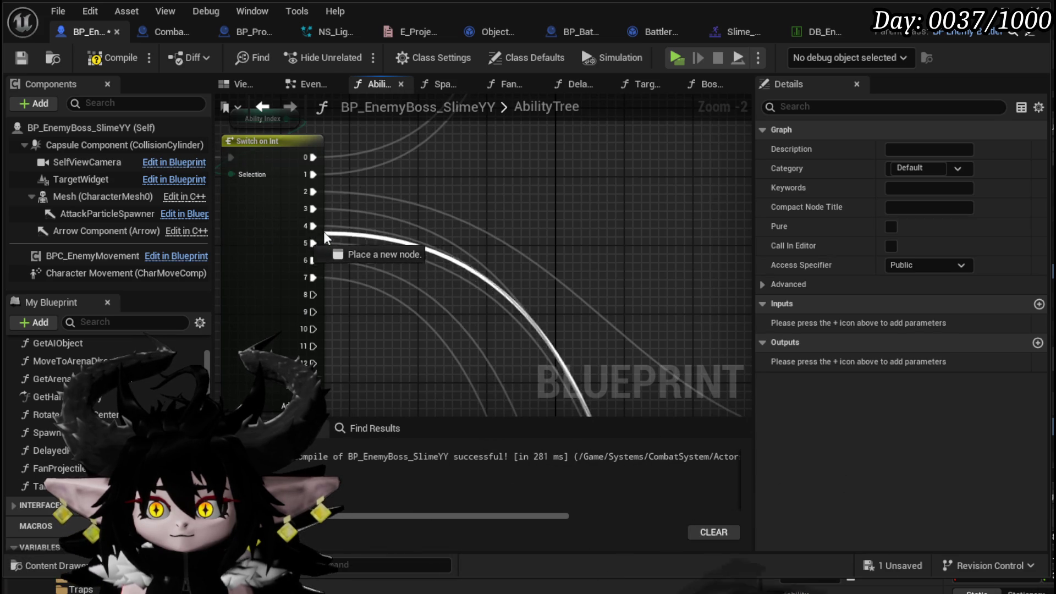
scroll(427, 234, "down", 2)
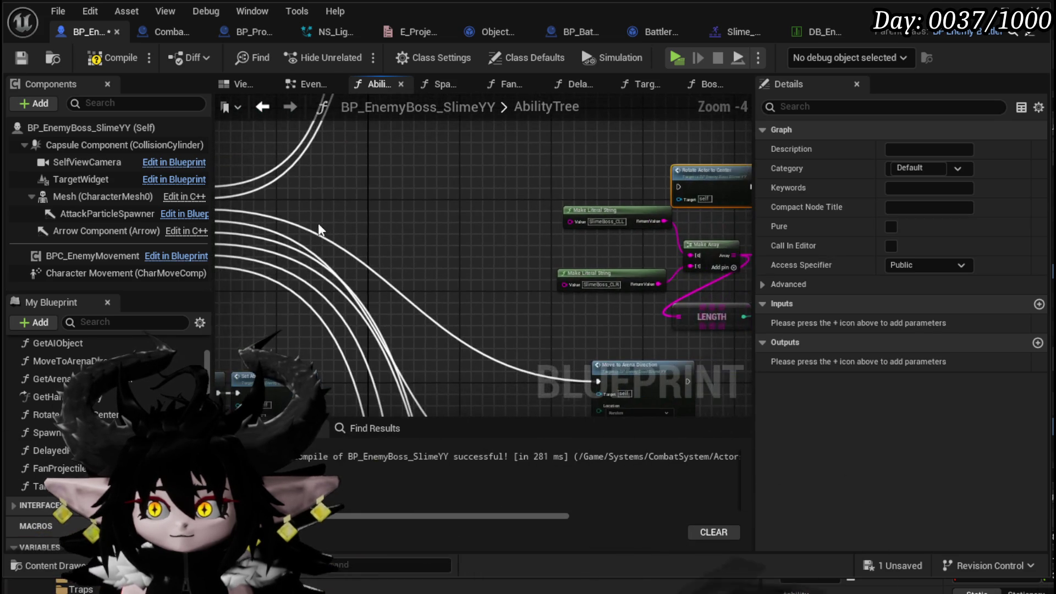
mouse_move(281, 209)
left_mouse_down()
mouse_move(291, 231)
mouse_move(285, 220)
left_mouse_up()
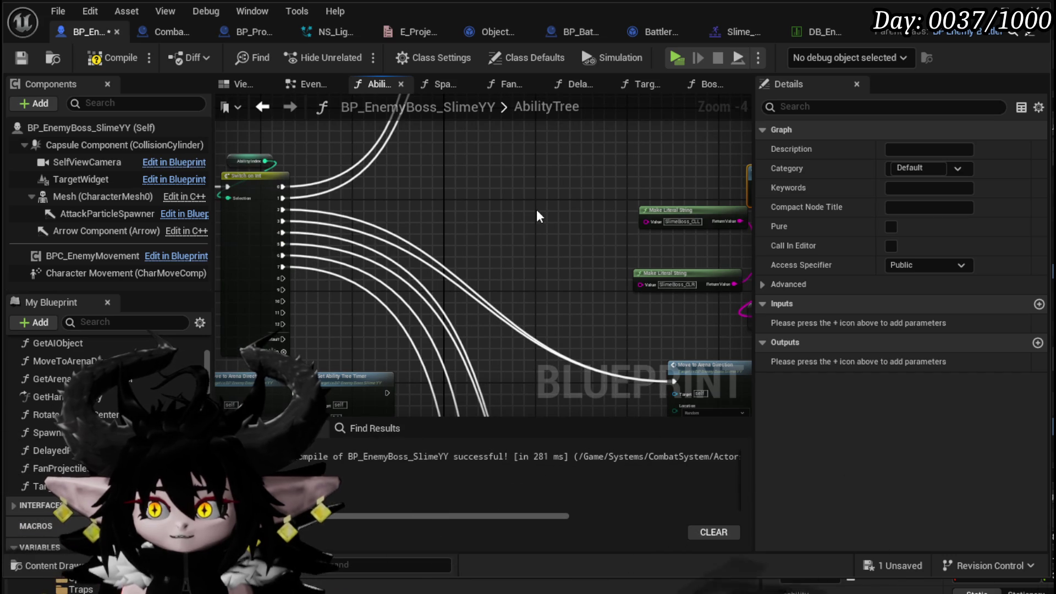
Step: Wire a sequence output into Rotate Actor to Center and recompile the boss blueprint
left_click_drag(538, 210, 428, 74)
mouse_move(457, 160)
left_mouse_down()
mouse_move(306, 150)
mouse_move(330, 226)
left_mouse_up()
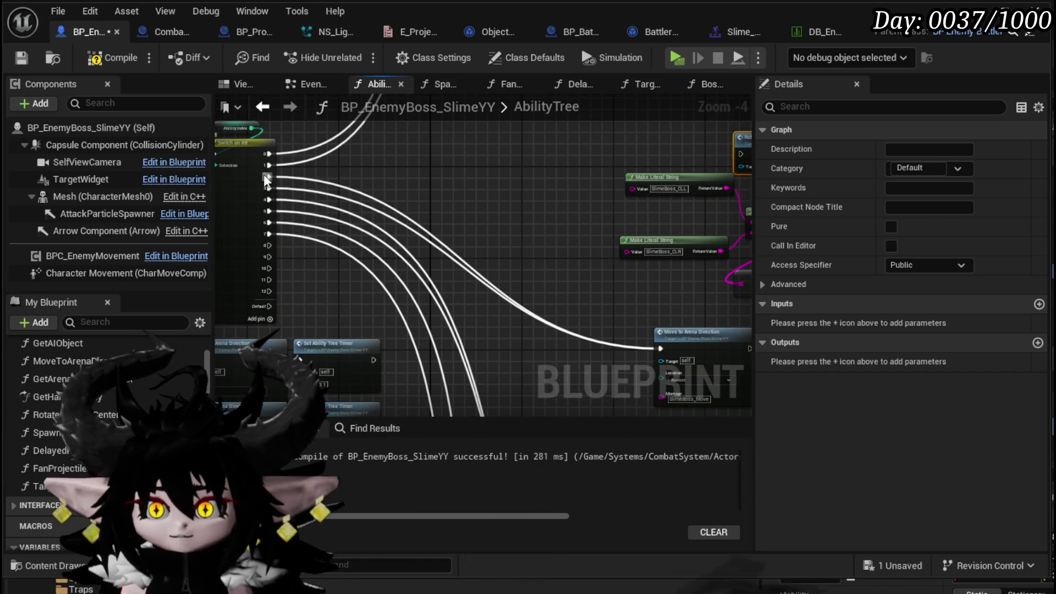
left_click_drag(670, 148, 719, 156)
left_click_drag(309, 203, 347, 171)
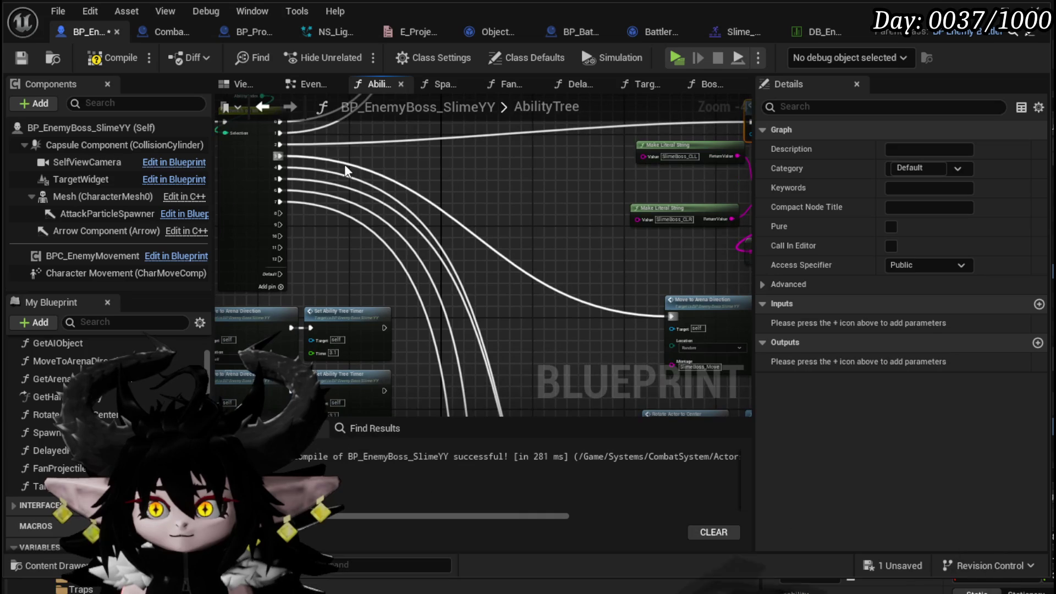
mouse_move(279, 158)
left_mouse_down()
mouse_move(308, 181)
mouse_move(792, 385)
mouse_move(462, 281)
mouse_move(474, 261)
left_mouse_up()
scroll(460, 244, "down", 5)
scroll(507, 290, "up", 5)
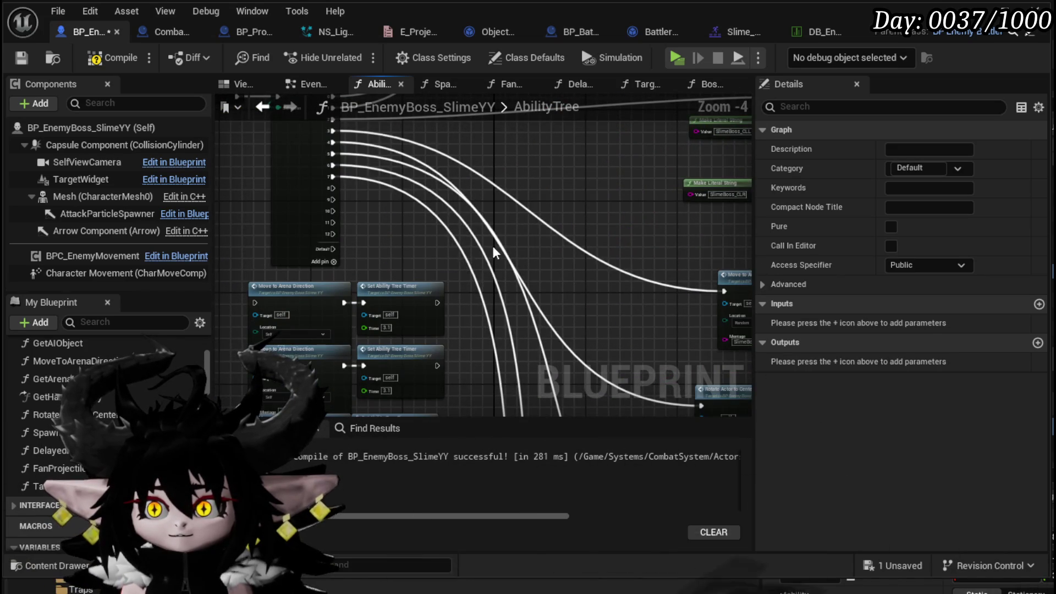
scroll(582, 290, "down", 4)
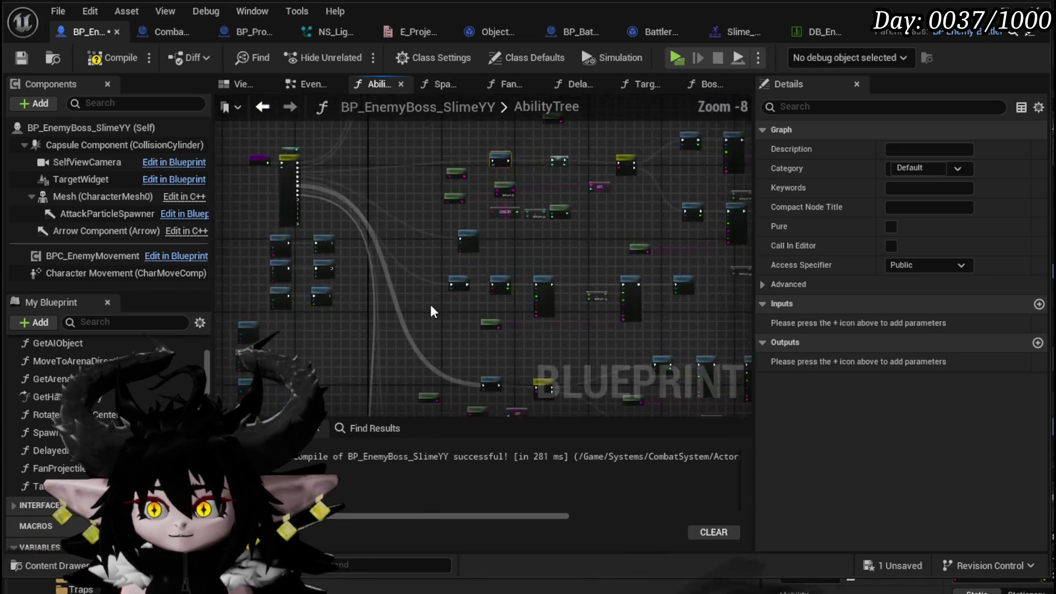
left_click(116, 57)
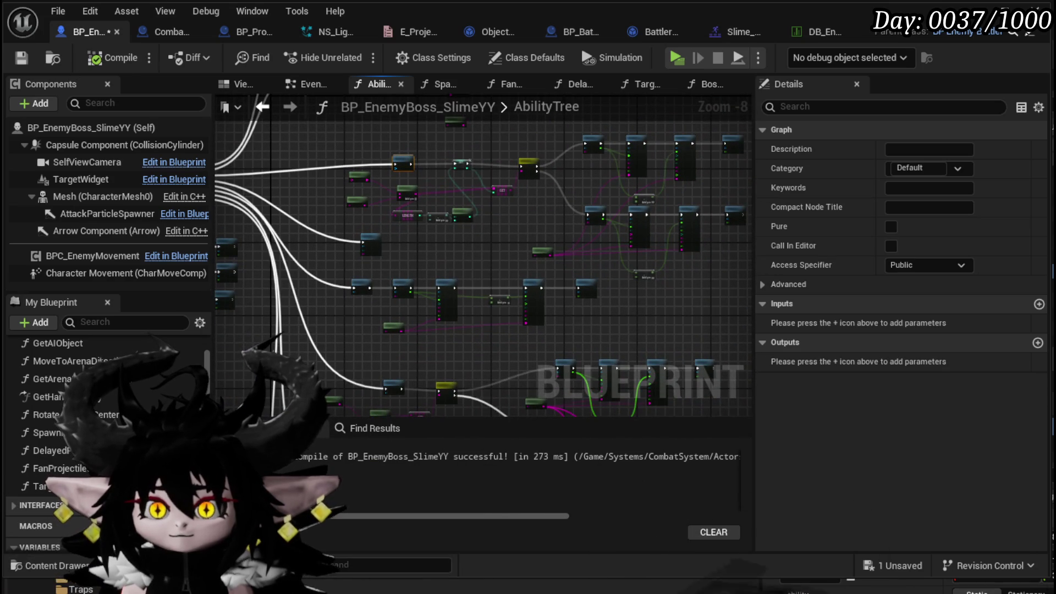
scroll(448, 144, "up", 1)
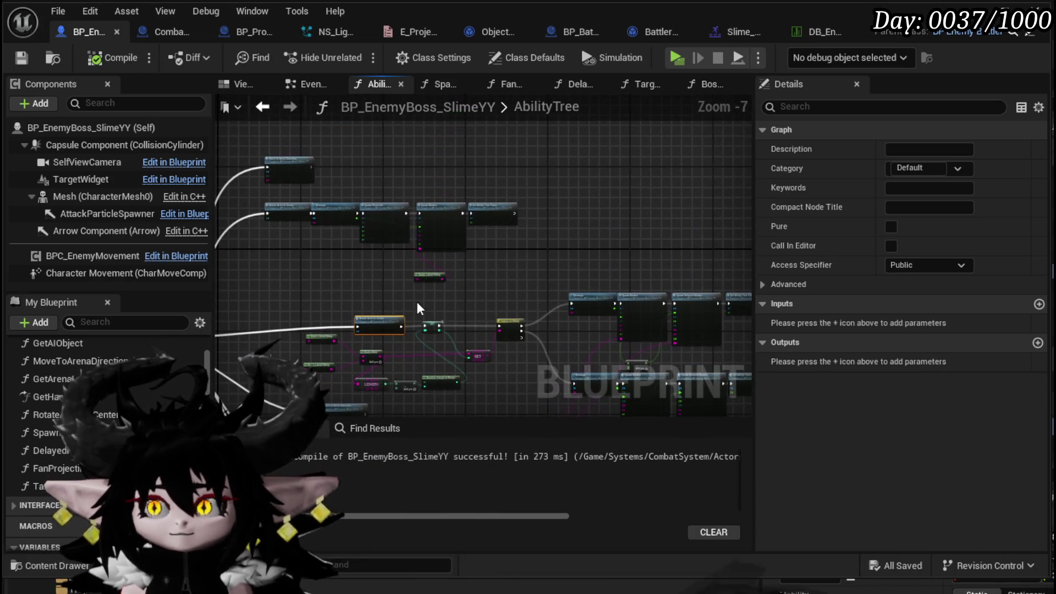
scroll(385, 288, "up", 3)
scroll(385, 288, "up", 1)
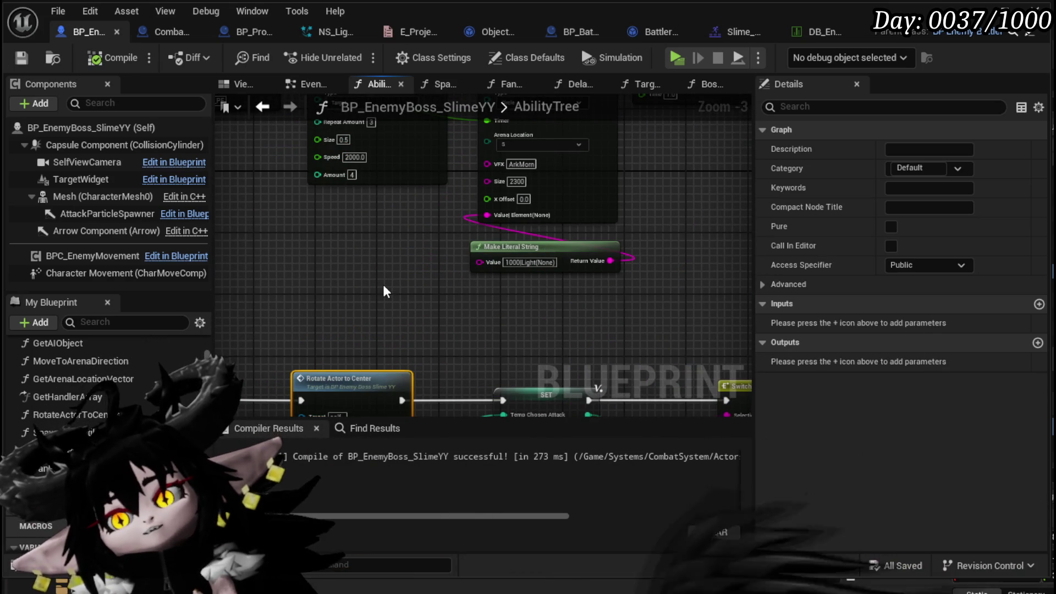
Step: Raise Spawn Projectile's Size from 0.5 to 1.0 and save
left_click_drag(382, 285, 395, 345)
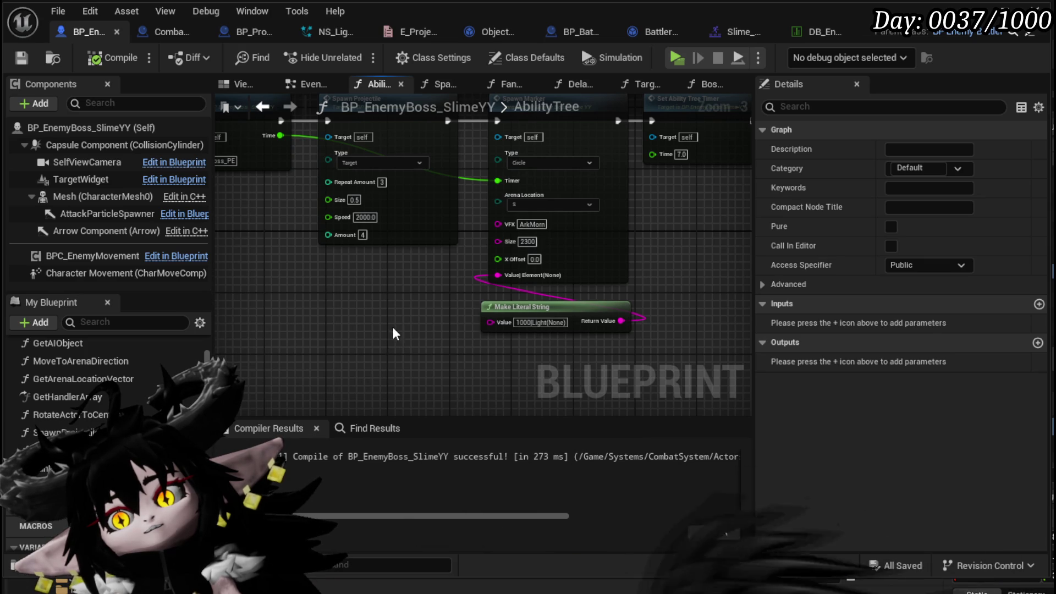
left_click_drag(355, 198, 427, 276)
type("1")
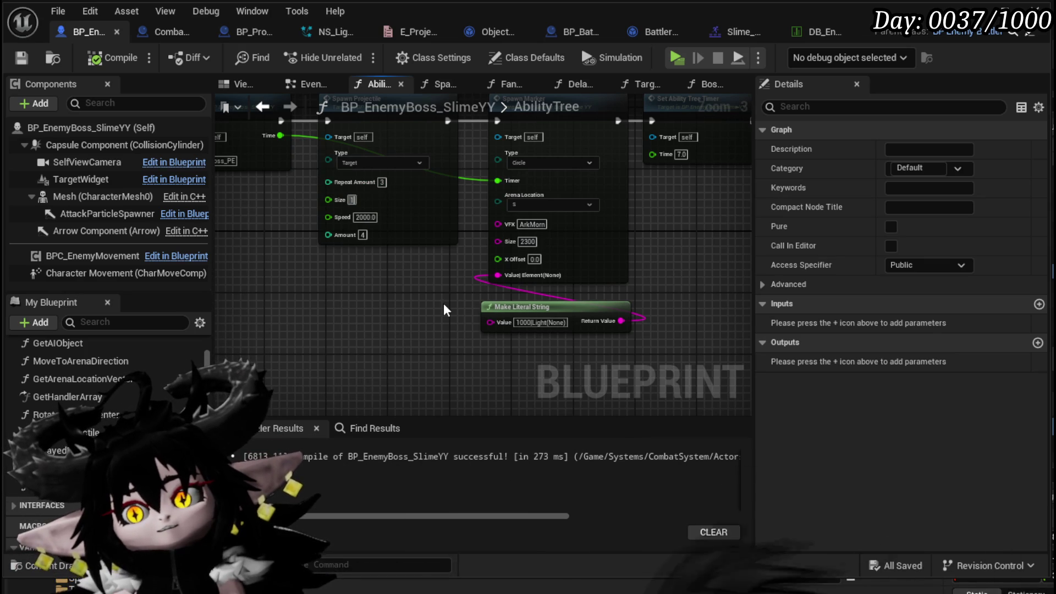
left_click(105, 58)
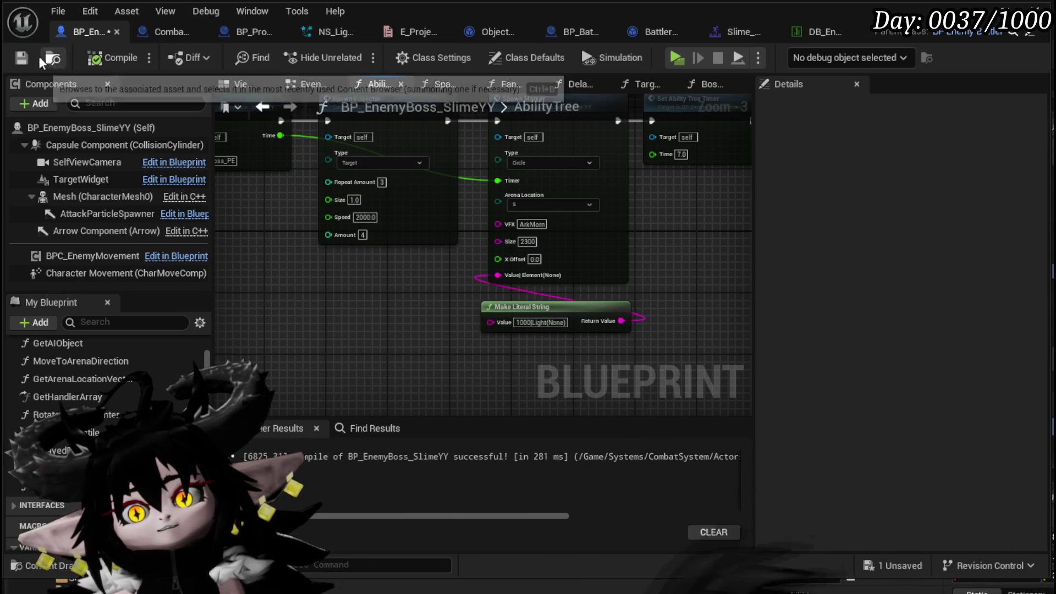
Step: Switch the projectile type to Fan, compile and save, then attack the blobs in play
left_click(361, 162)
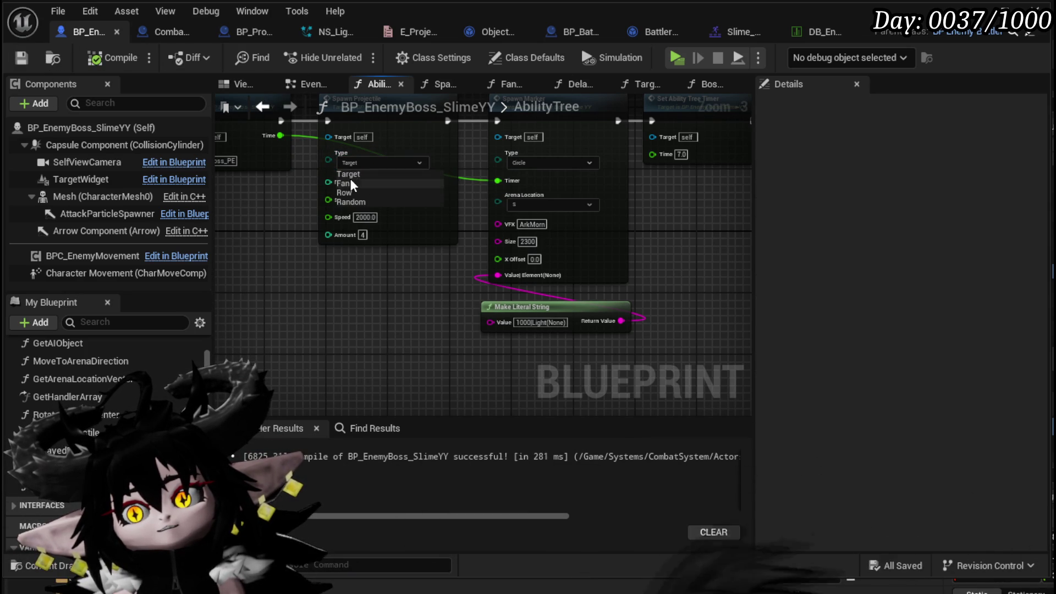
left_click(341, 184)
left_click(106, 58)
left_click(25, 59)
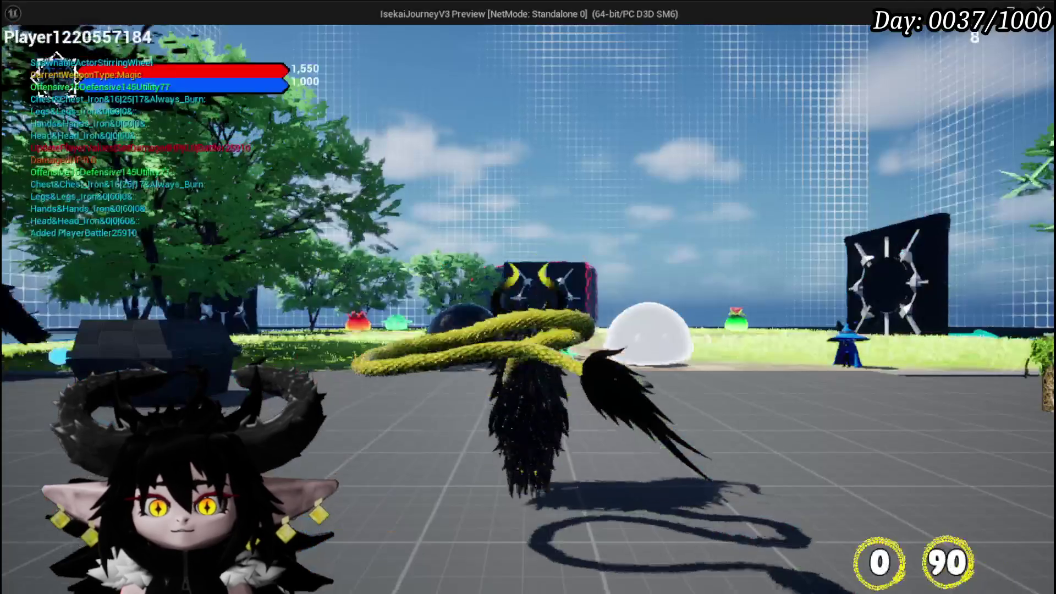
key("w")
left_click(528, 297)
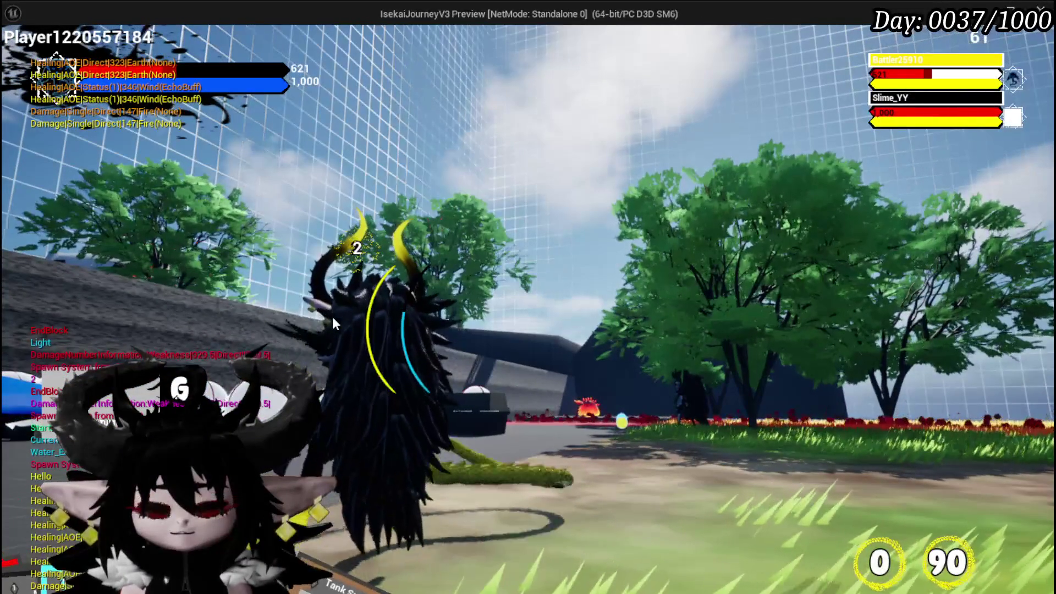
Step: Stop the fan-attack play test and save the level
key("Escape")
left_click(20, 54)
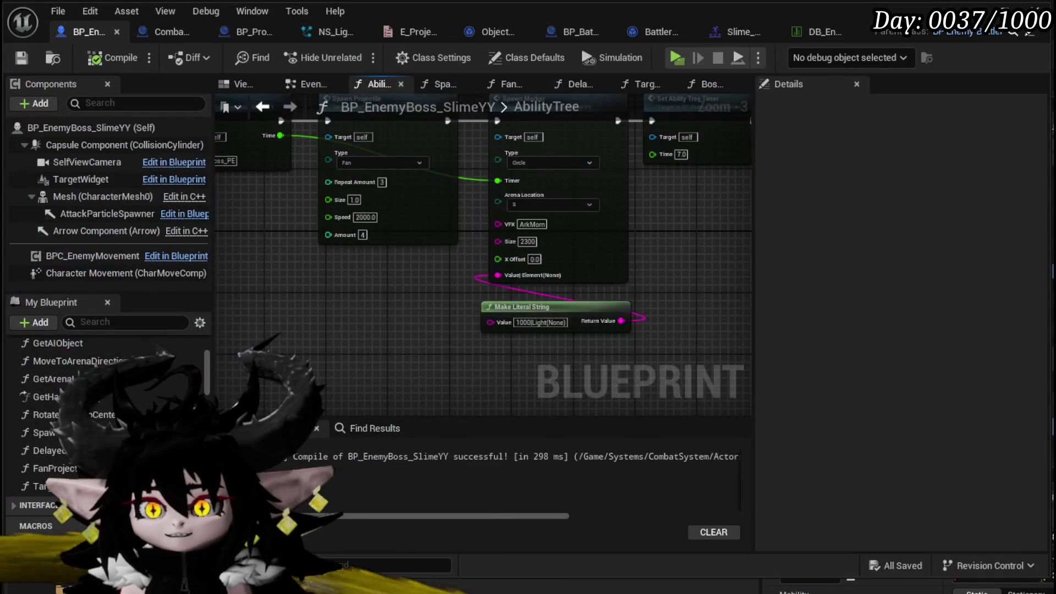
Step: Set Spawn Projectile's Repeat Amount to 2 and save the boss blueprint
scroll(368, 174, "up", 3)
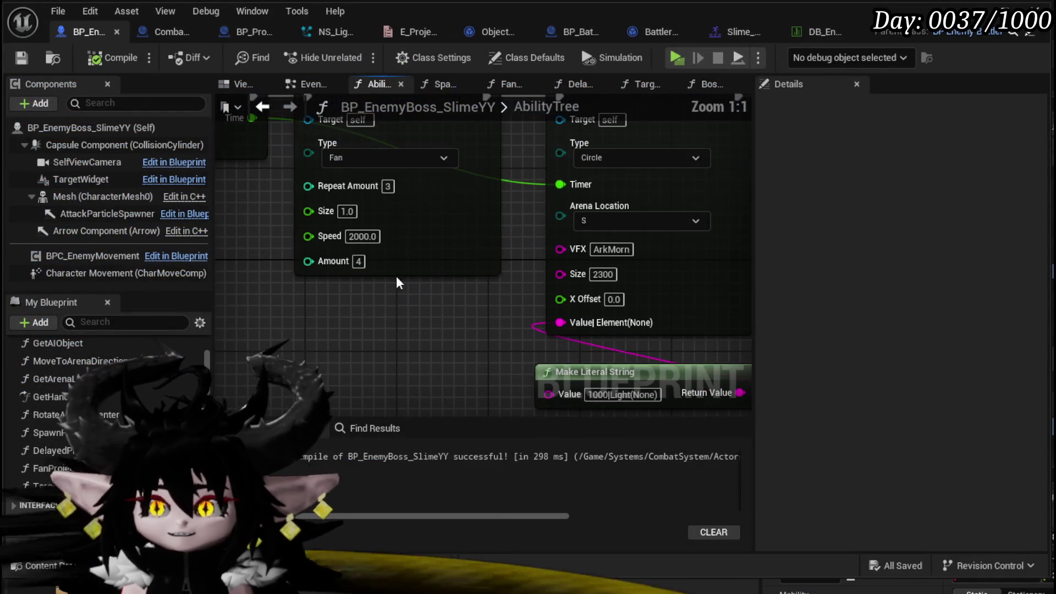
left_click(388, 186)
type("2")
key("Return")
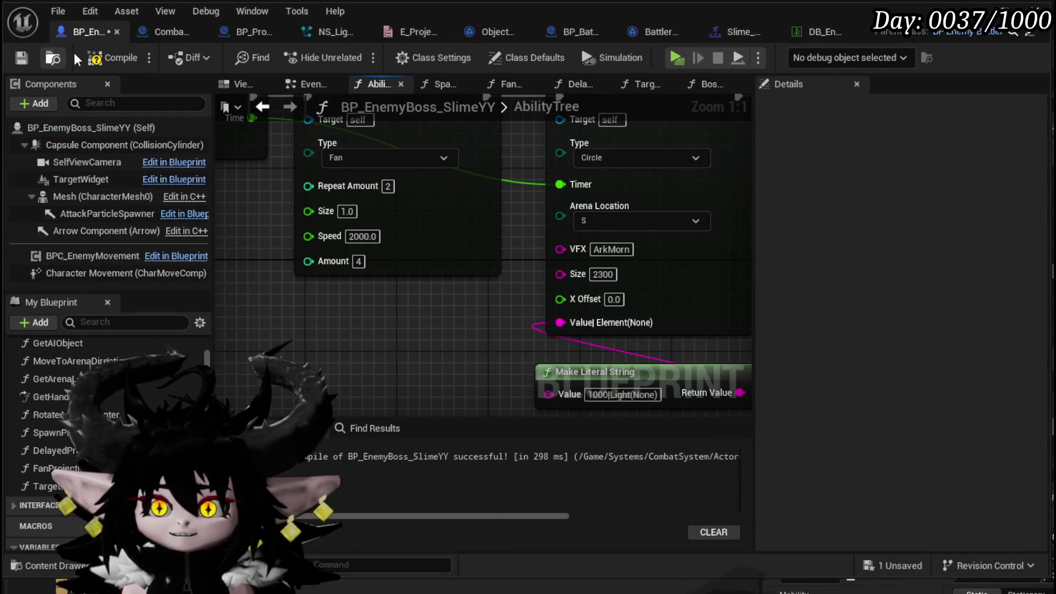
left_click(21, 59)
Step: Find the Montage step before Spawn Projectile and open the SpawnProjectile function graph
scroll(395, 306, "down", 3)
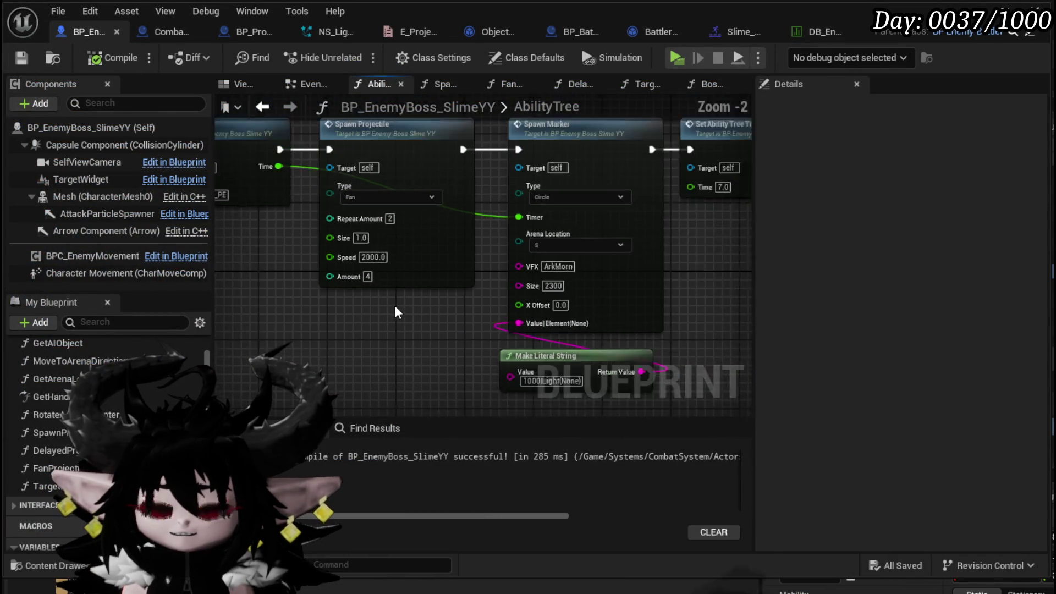
left_click_drag(334, 341, 368, 333)
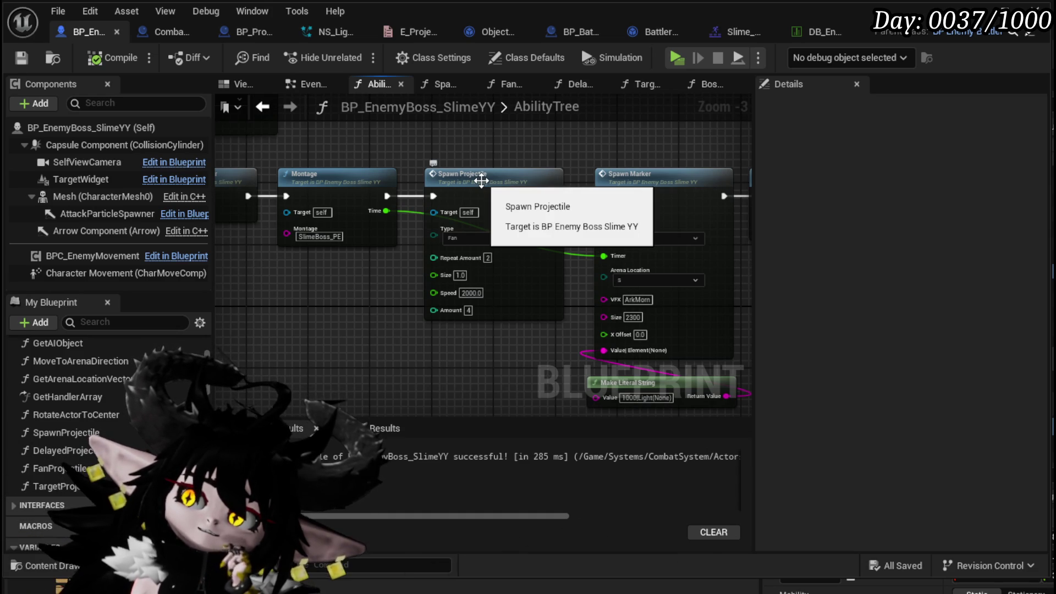
double_click(481, 180)
Step: Shift the SpawnProjectile entry node further left in the function graph
scroll(481, 184, "down", 3)
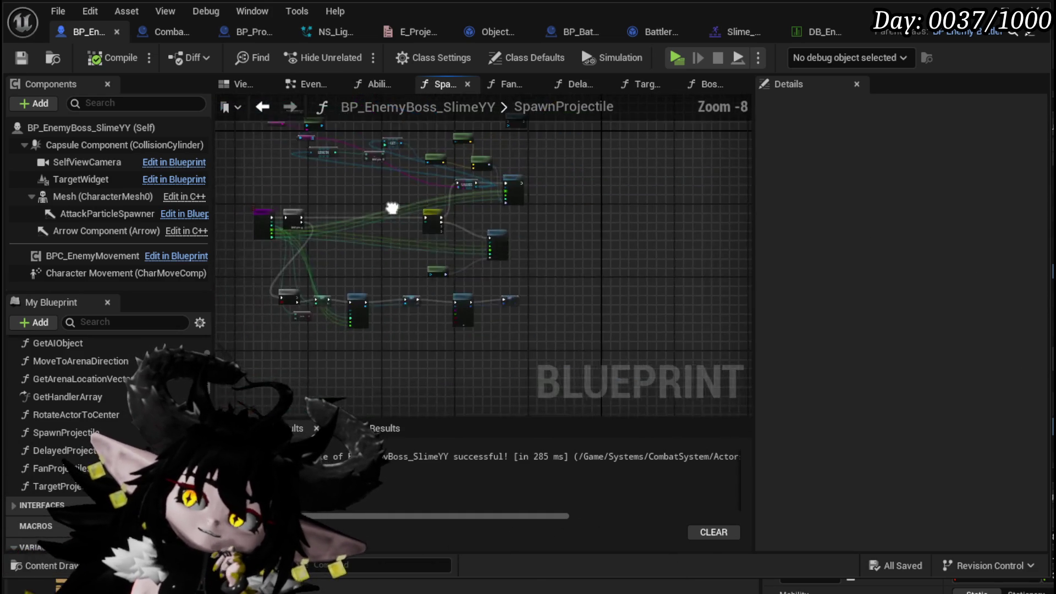
scroll(461, 217, "up", 1)
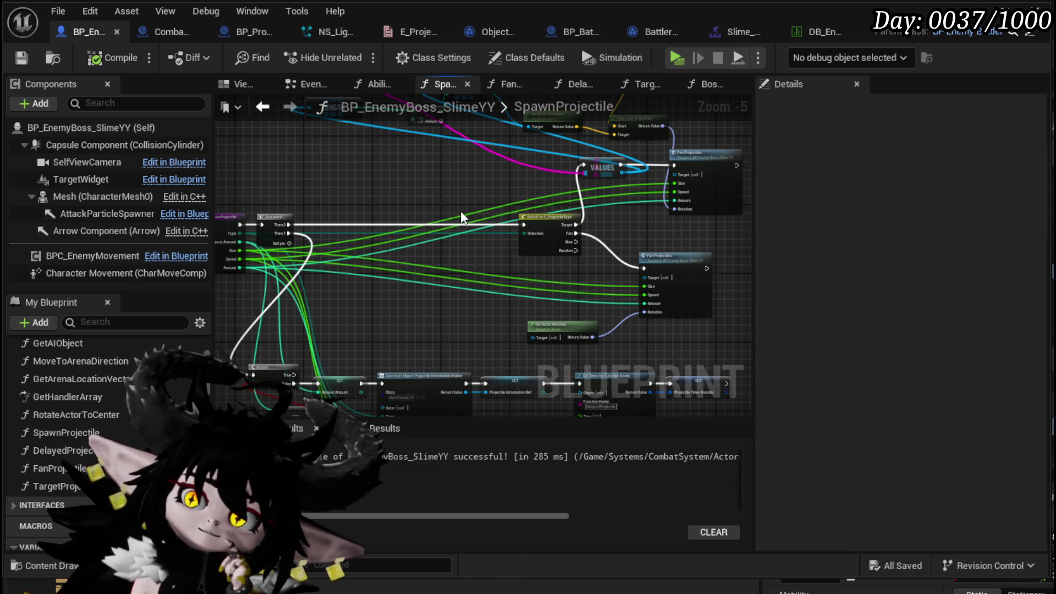
left_click_drag(460, 210, 551, 214)
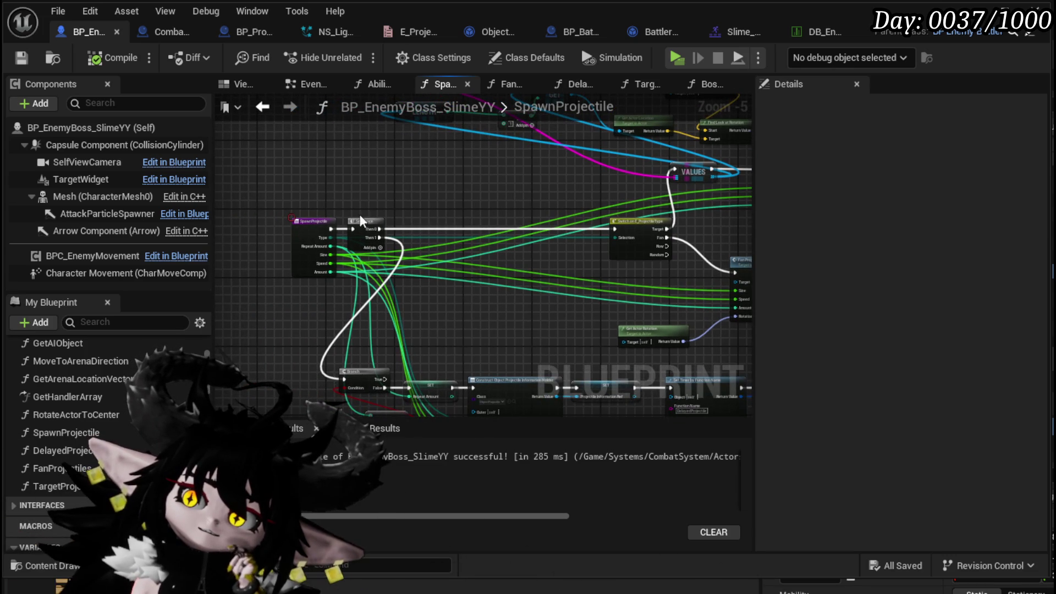
mouse_move(307, 220)
left_mouse_down()
mouse_move(223, 220)
mouse_move(249, 223)
left_mouse_up()
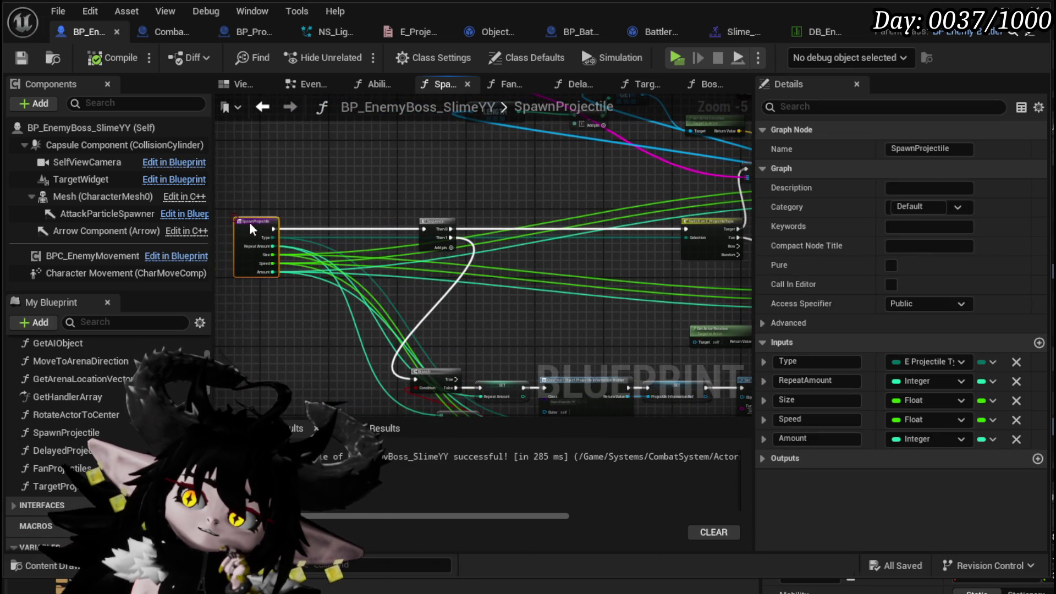
mouse_move(510, 207)
left_mouse_down()
mouse_move(396, 125)
mouse_move(360, 157)
left_mouse_up()
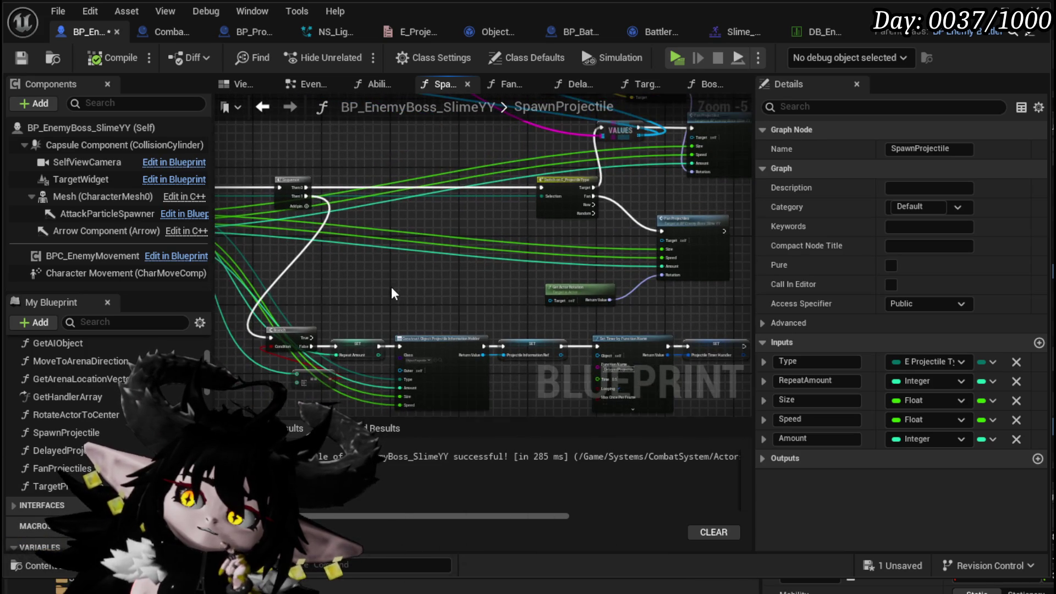
Step: Select the Branch, SET, Construct and Set Timer nodes and look over the timer setup chain
left_click_drag(391, 287, 410, 180)
scroll(410, 180, "up", 1)
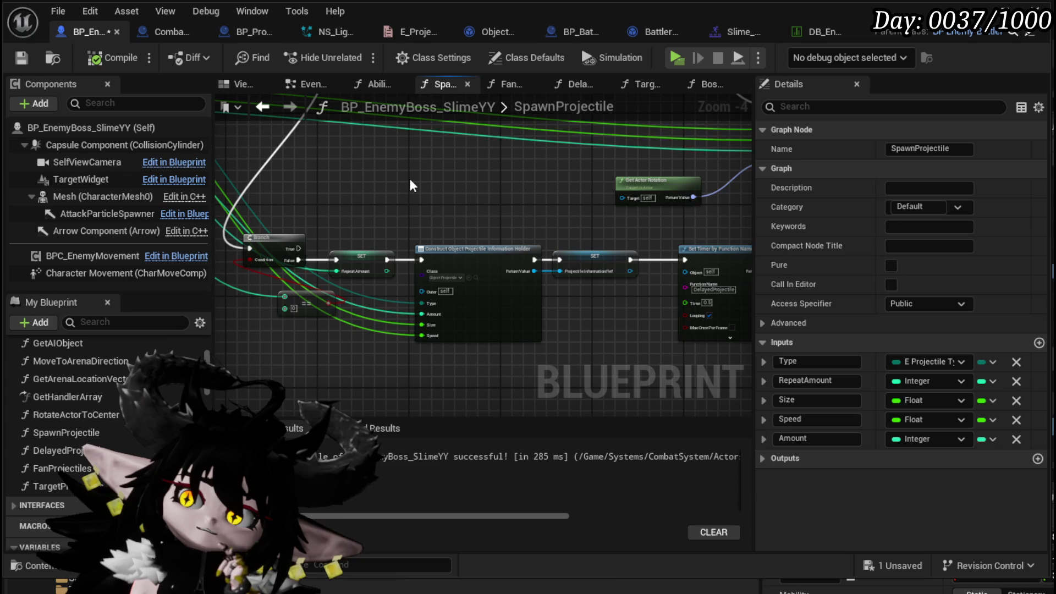
mouse_move(410, 181)
left_mouse_down()
mouse_move(224, 187)
mouse_move(400, 223)
left_mouse_up()
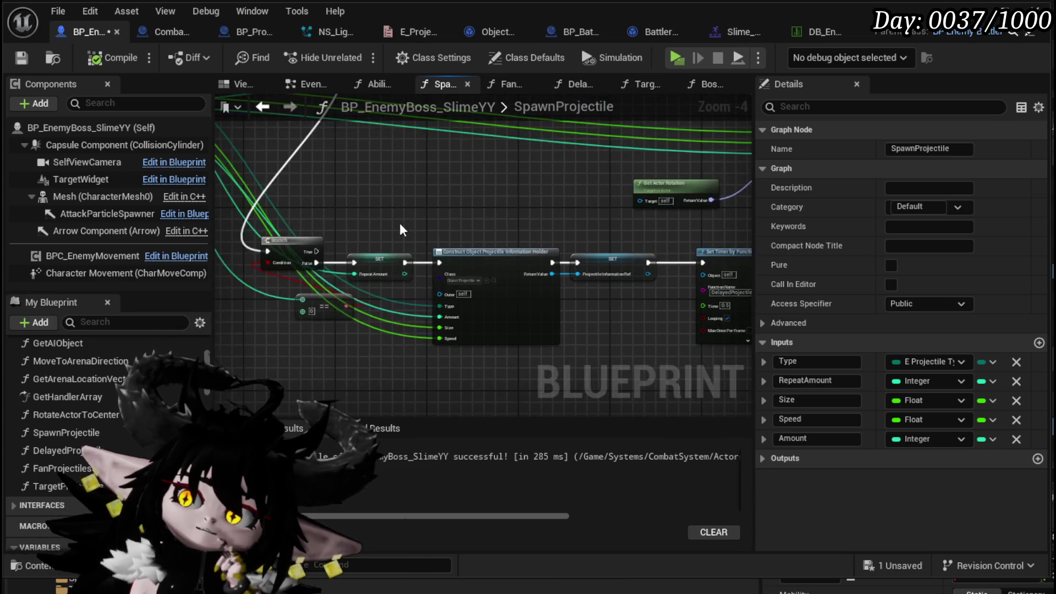
scroll(400, 223, "down", 1)
mouse_move(288, 332)
left_mouse_down()
mouse_move(671, 235)
mouse_move(734, 230)
left_mouse_up()
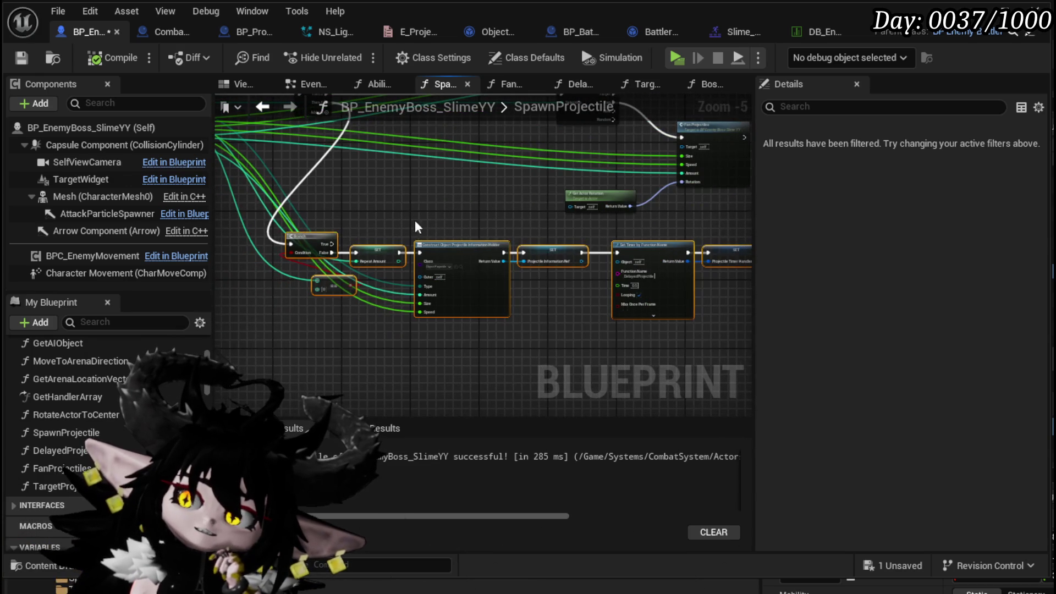
scroll(415, 220, "up", 3)
left_click_drag(405, 213, 510, 250)
scroll(511, 256, "down", 2)
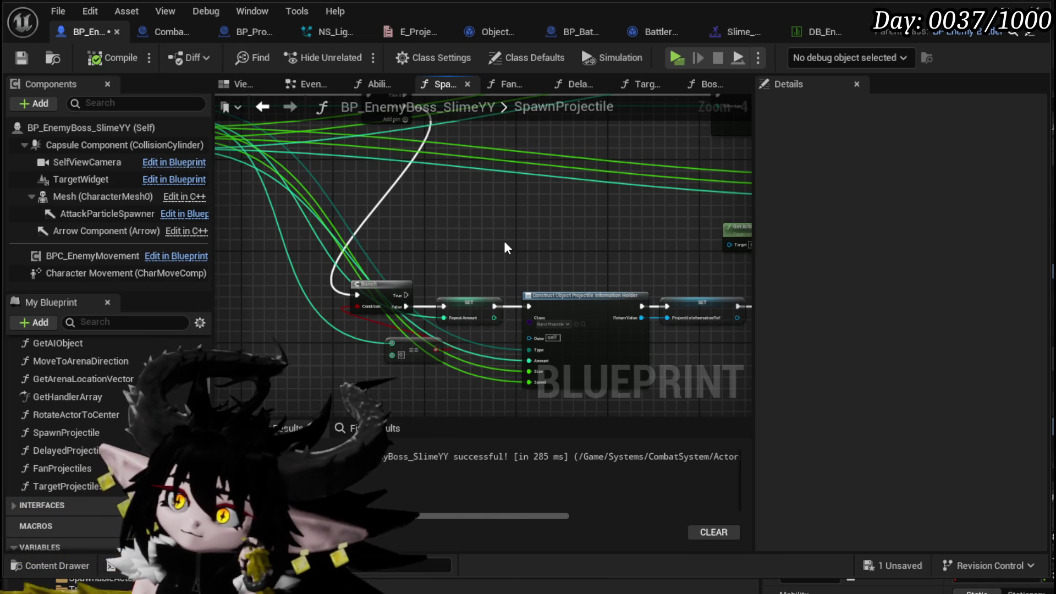
left_click_drag(505, 242, 443, 240)
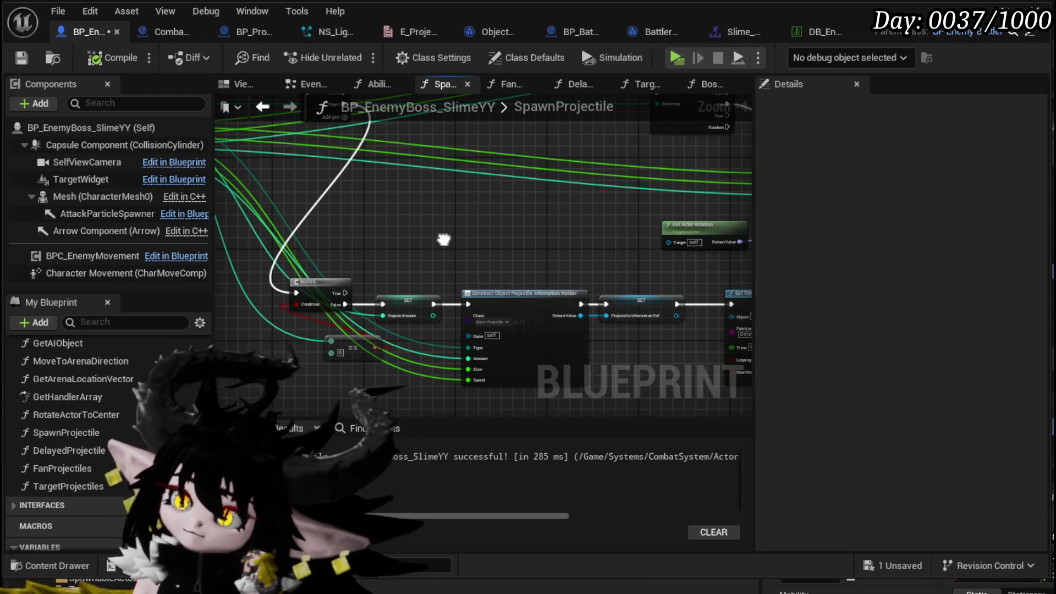
mouse_move(444, 239)
left_mouse_down()
mouse_move(646, 272)
mouse_move(607, 272)
mouse_move(426, 194)
mouse_move(549, 253)
left_mouse_up()
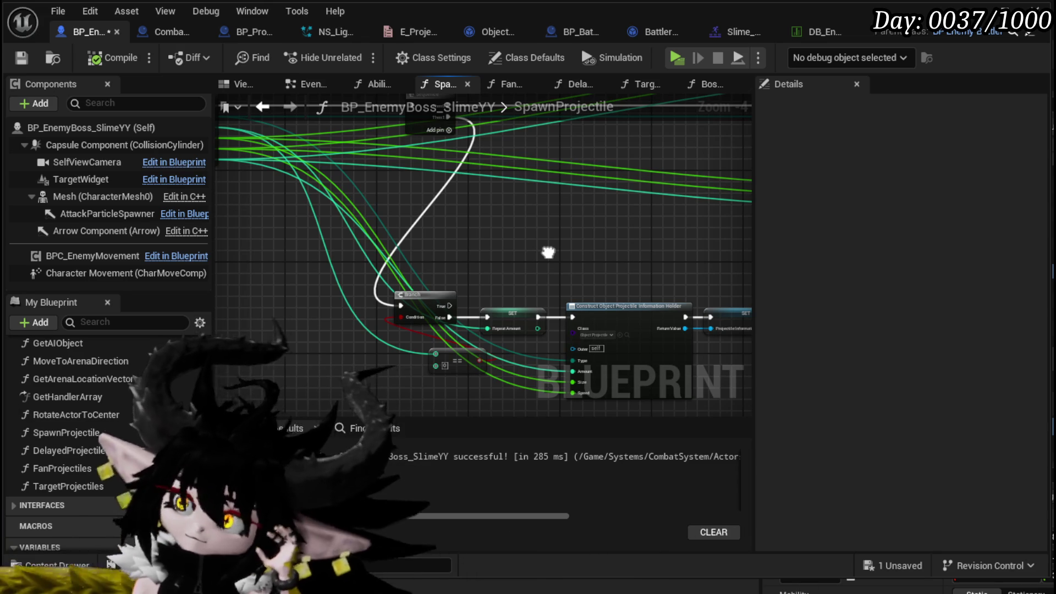
mouse_move(549, 253)
left_mouse_down()
mouse_move(352, 231)
mouse_move(308, 172)
mouse_move(243, 181)
left_mouse_up()
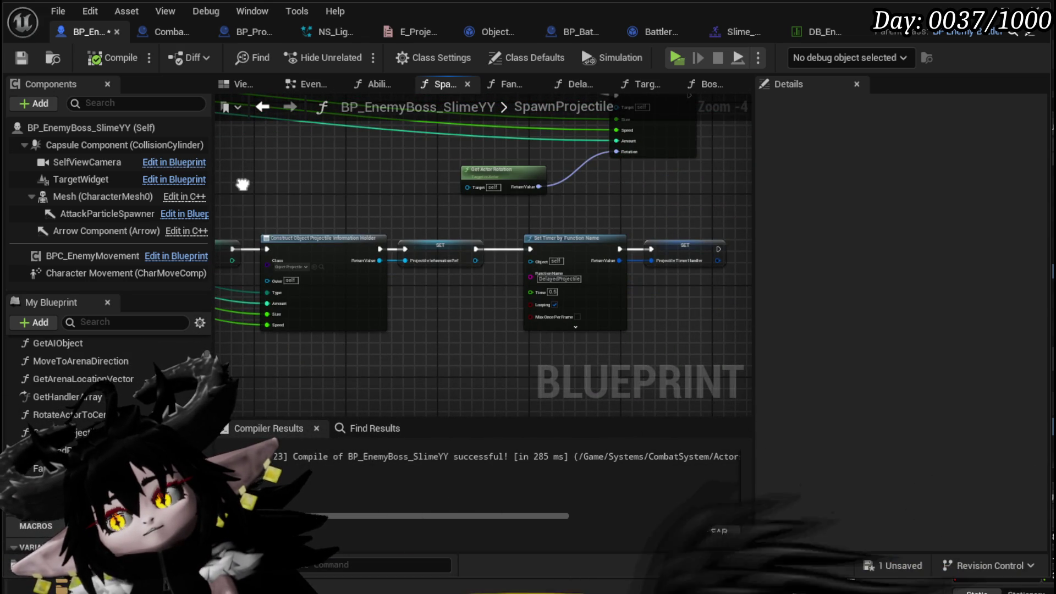
Step: Expand Set Timer by Function Name to expose its Initial Start Delay inputs
scroll(429, 312, "up", 2)
scroll(429, 311, "up", 1)
mouse_move(429, 312)
left_mouse_down()
mouse_move(405, 215)
mouse_move(342, 264)
left_mouse_up()
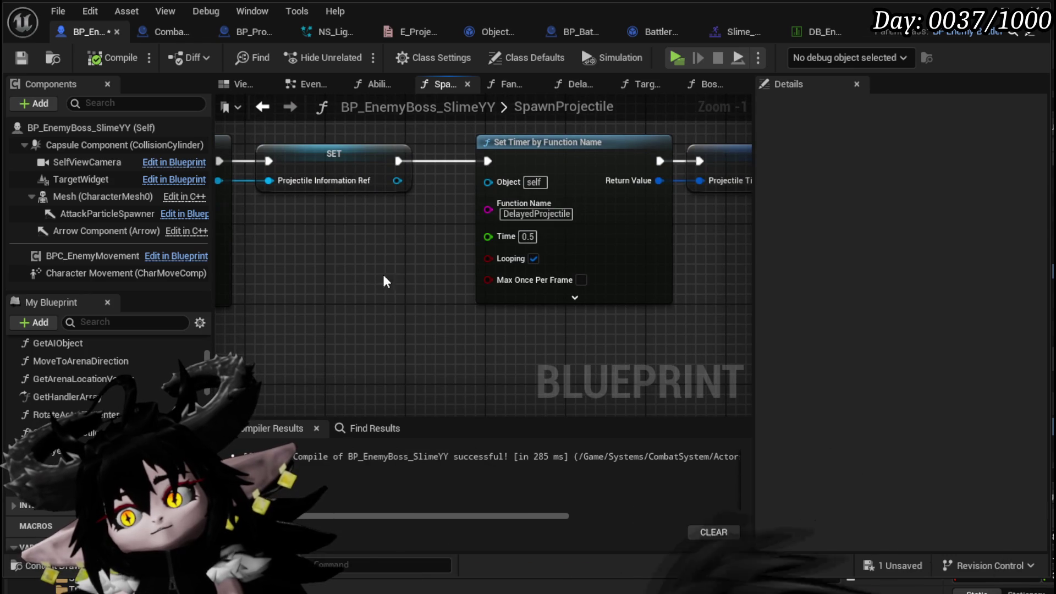
left_click(534, 297)
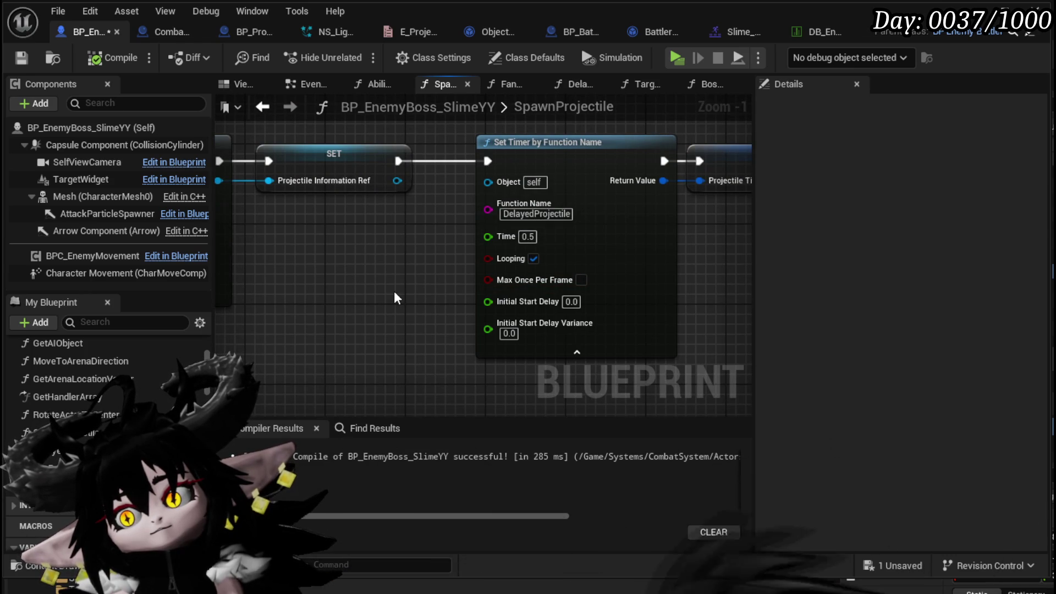
scroll(394, 289, "down", 4)
mouse_move(392, 288)
left_mouse_down()
mouse_move(596, 286)
mouse_move(532, 277)
mouse_move(420, 301)
left_mouse_up()
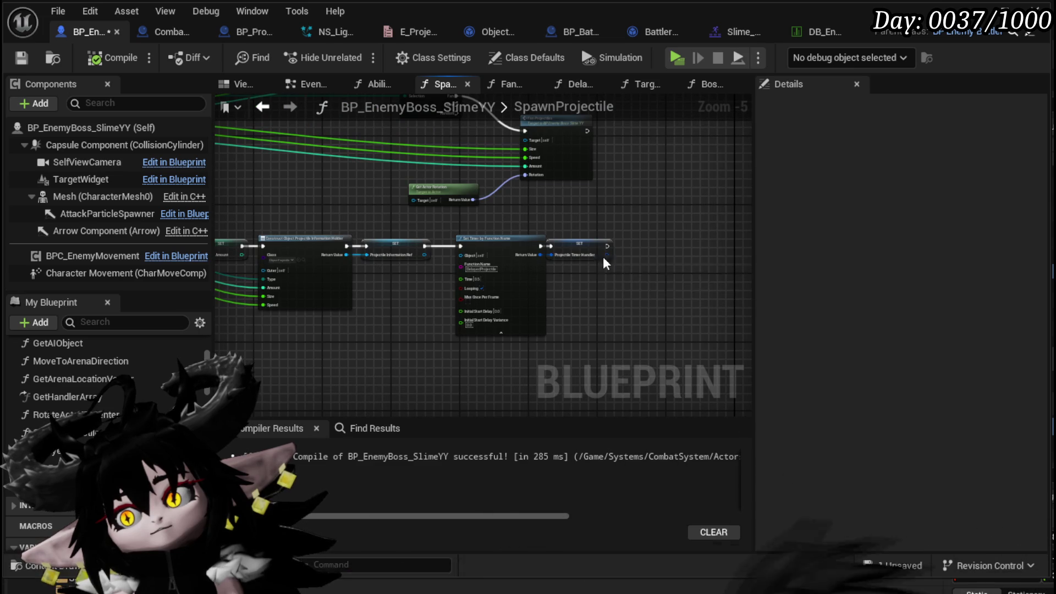
Step: Check the timer-handle SET node, then switch to the DelayedProjectile function graph
left_click(581, 246)
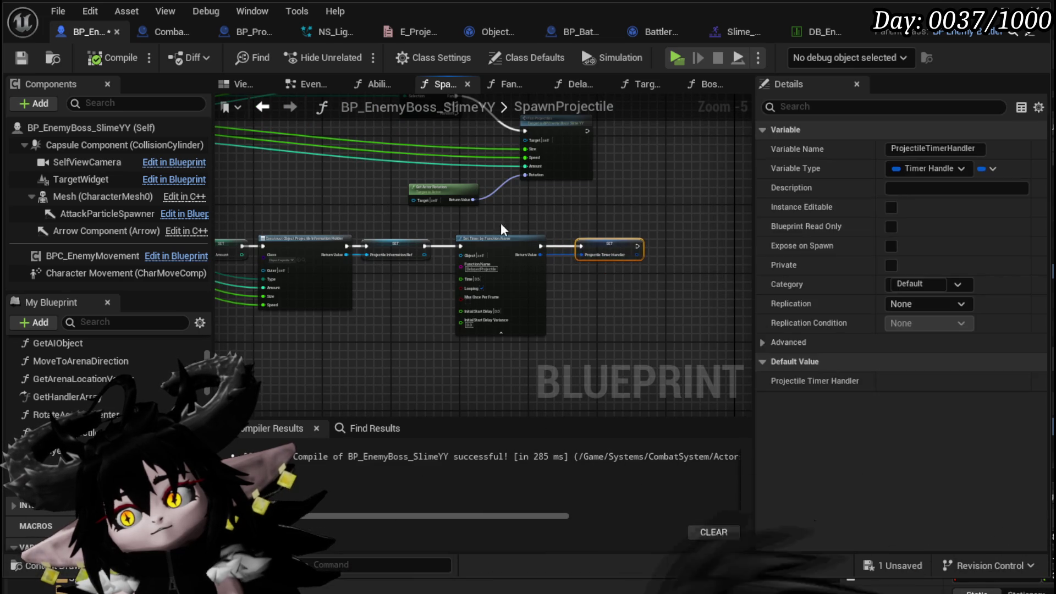
left_click(535, 229)
scroll(563, 215, "up", 3)
scroll(474, 200, "down", 2)
left_click_drag(474, 200, 742, 275)
mouse_move(504, 237)
left_mouse_down()
mouse_move(650, 300)
mouse_move(674, 292)
left_mouse_up()
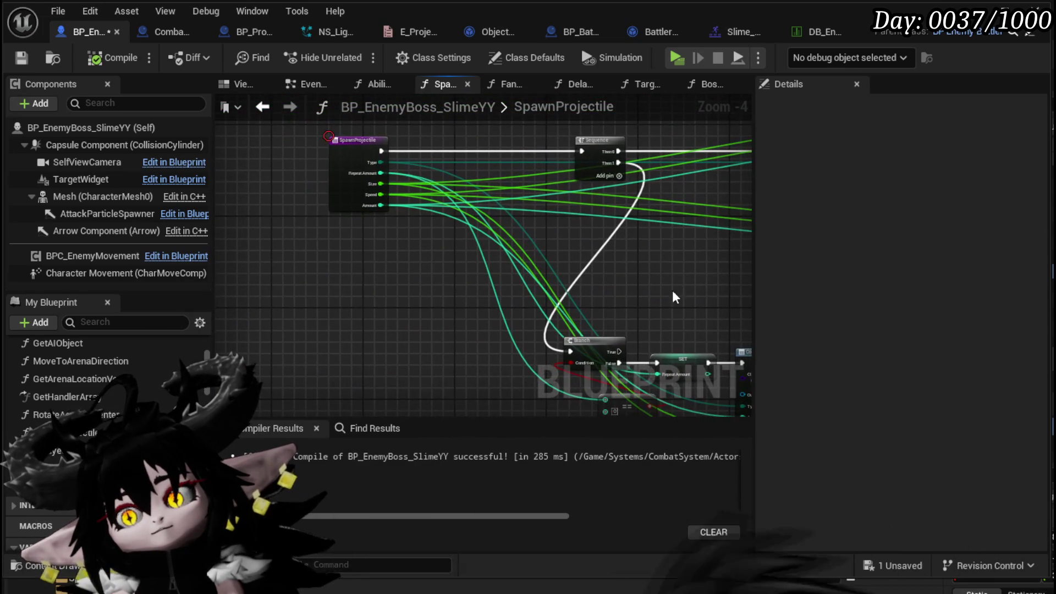
left_click_drag(321, 226, 202, 224)
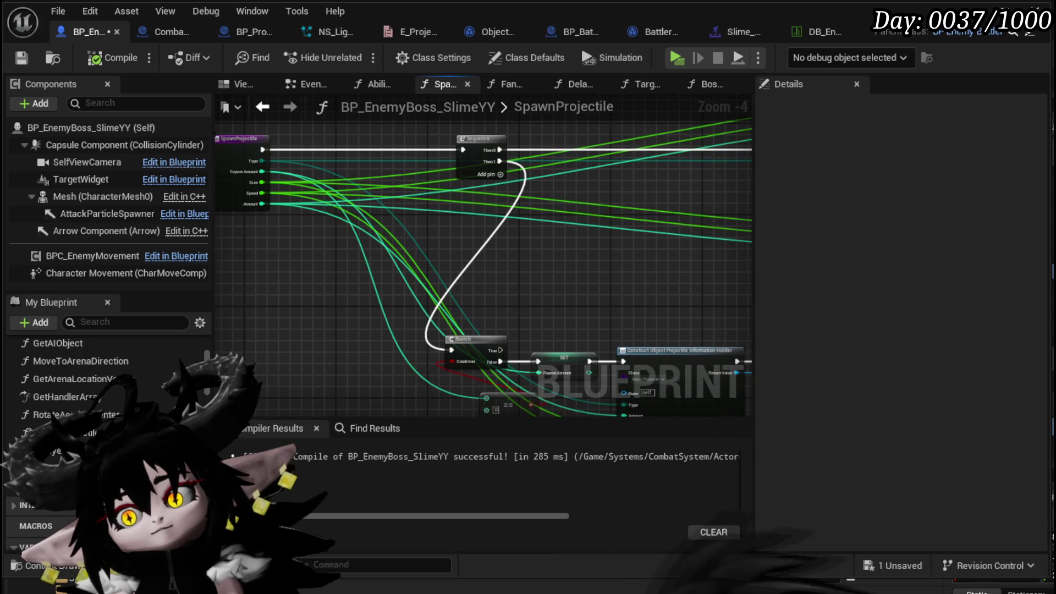
left_click_drag(210, 134, 243, 139)
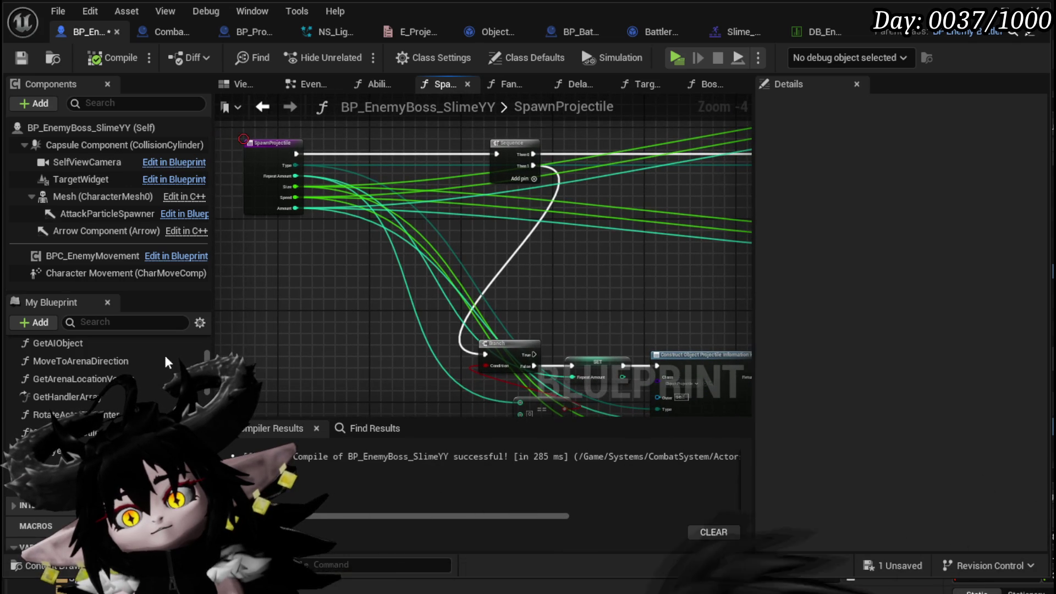
left_click(577, 84)
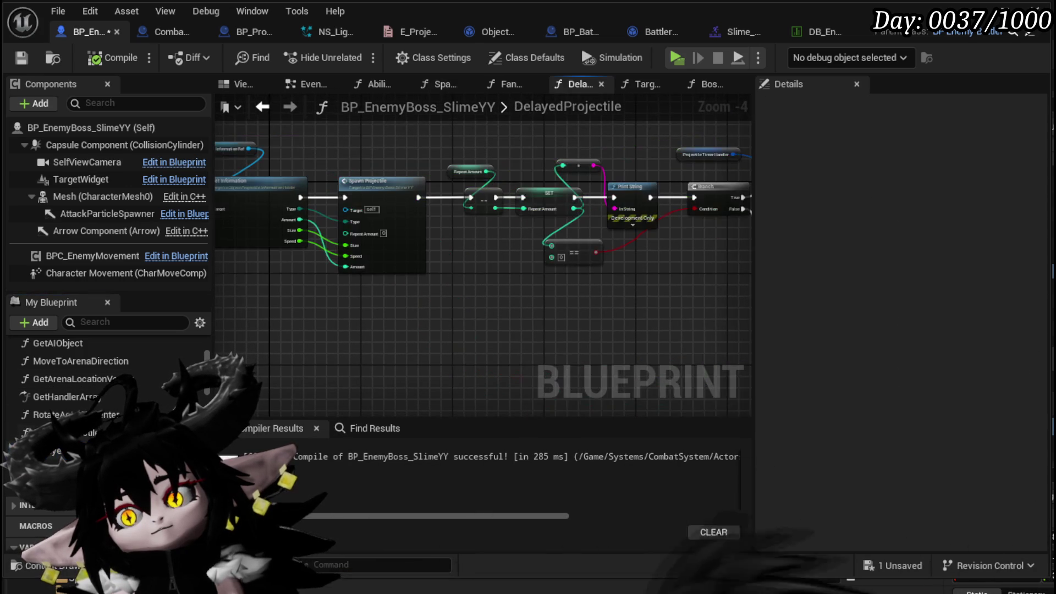
Step: Review the DelayedProjectile chain and reopen SpawnProjectile from its Spawn Projectile call
left_click_drag(380, 352, 471, 364)
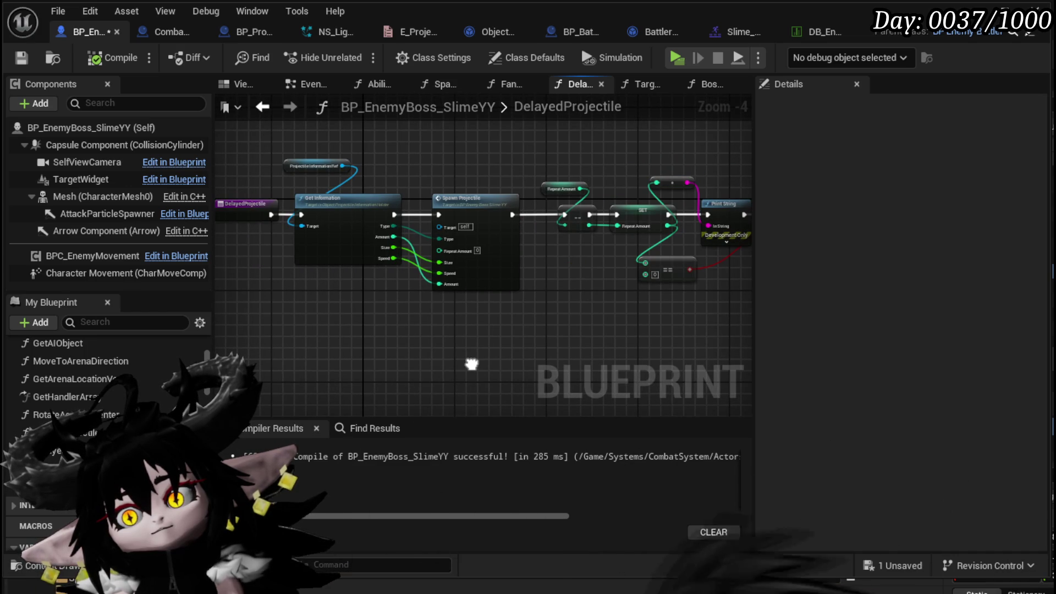
mouse_move(472, 364)
left_mouse_down()
mouse_move(340, 360)
mouse_move(436, 365)
left_mouse_up()
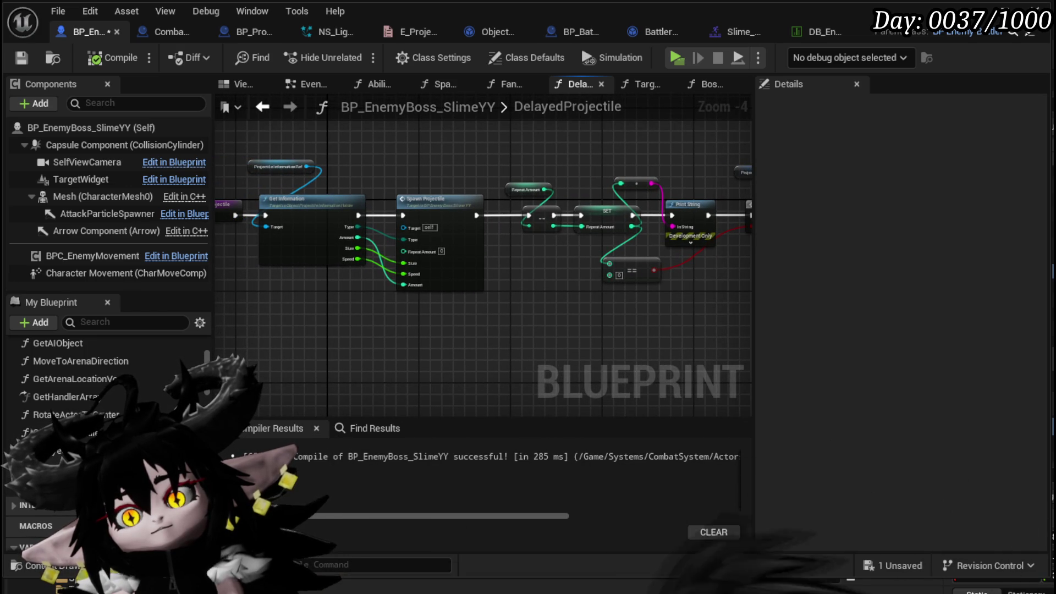
double_click(444, 224)
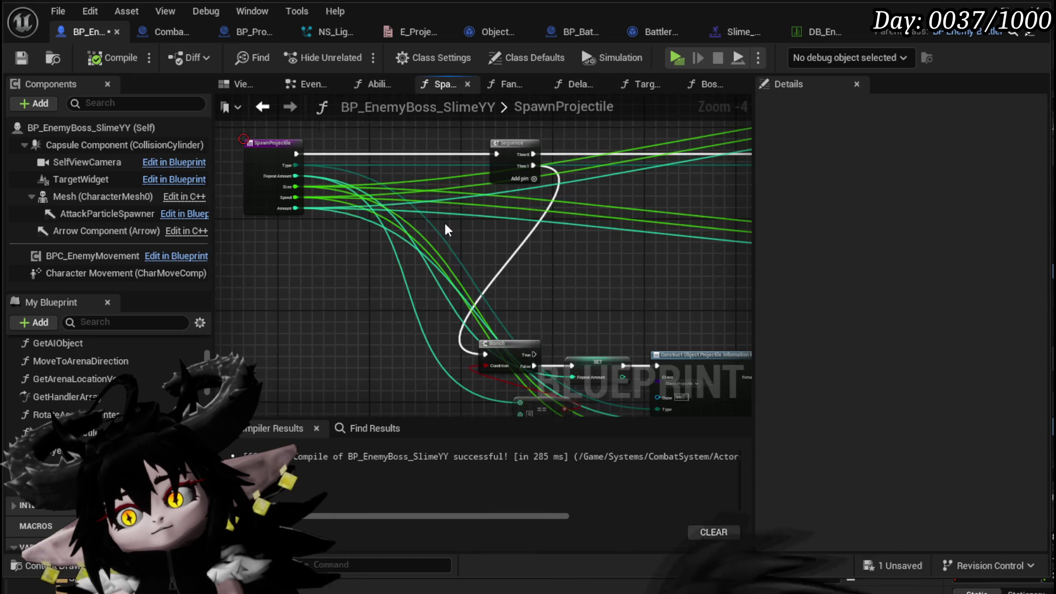
Step: Survey the SpawnProjectile graph from its Branch and timer nodes back to the entry node
scroll(444, 223, "down", 1)
mouse_move(418, 236)
left_mouse_down()
mouse_move(349, 255)
mouse_move(344, 298)
left_mouse_up()
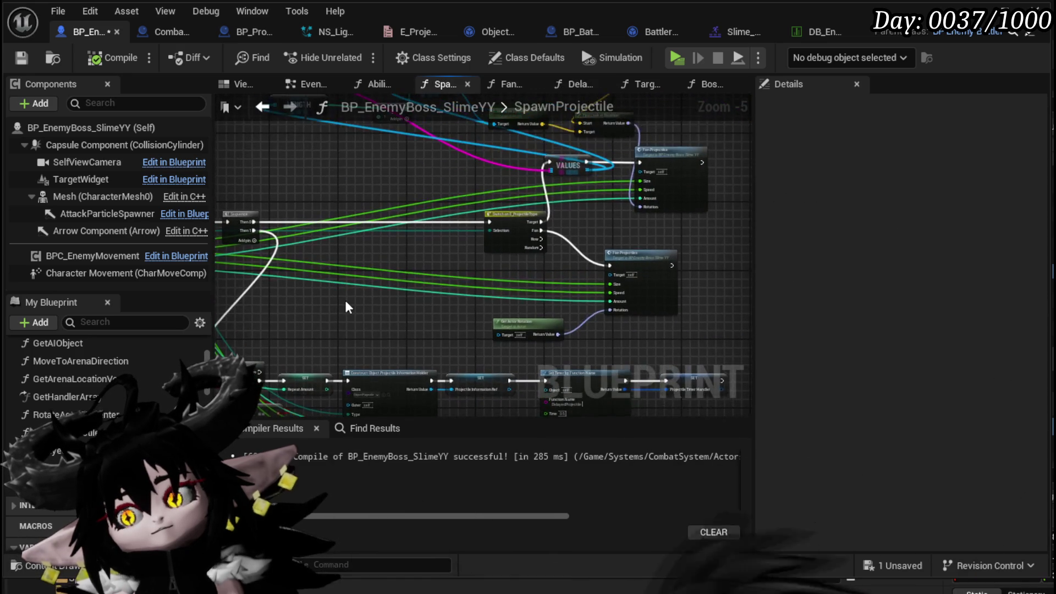
scroll(344, 298, "down", 1)
scroll(345, 302, "up", 1)
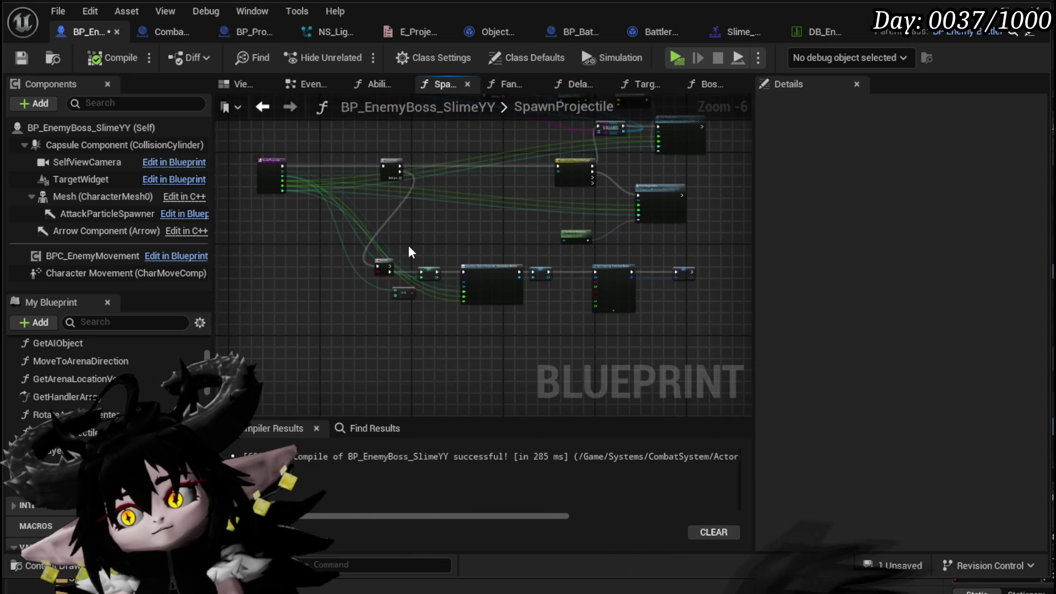
scroll(408, 245, "up", 1)
left_click_drag(408, 245, 311, 203)
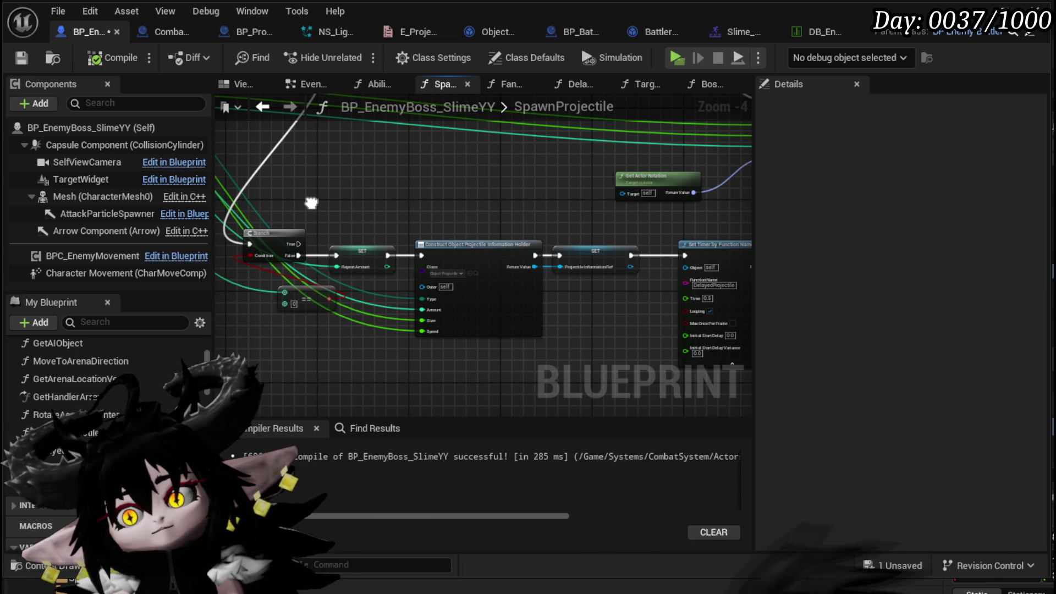
mouse_move(311, 203)
left_mouse_down()
mouse_move(434, 226)
mouse_move(486, 255)
mouse_move(496, 288)
mouse_move(631, 320)
left_mouse_up()
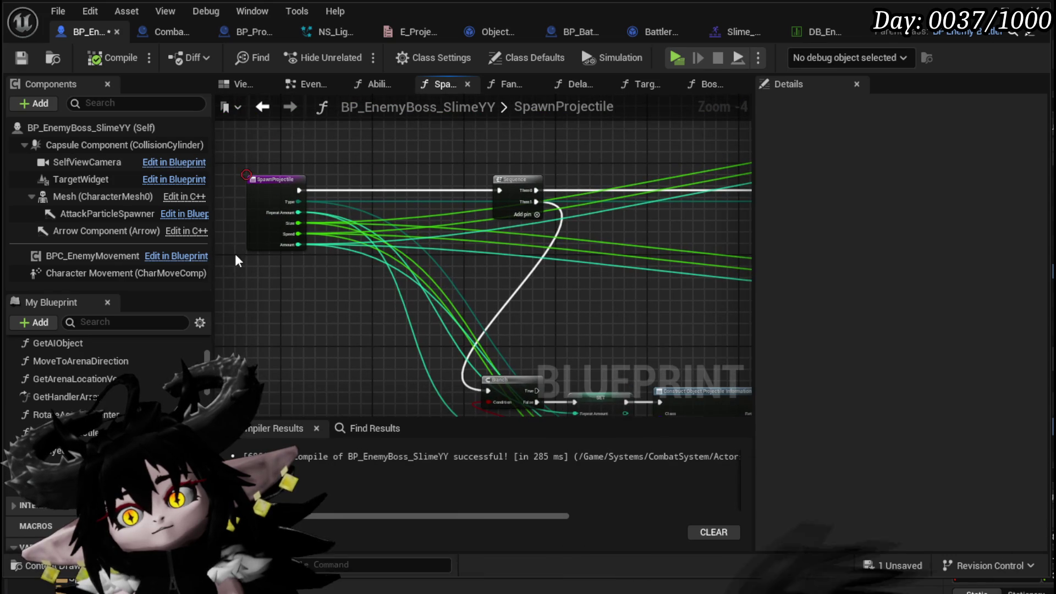
Step: Add a Delay input to the SpawnProjectile function and compile the blueprint
left_click(248, 247)
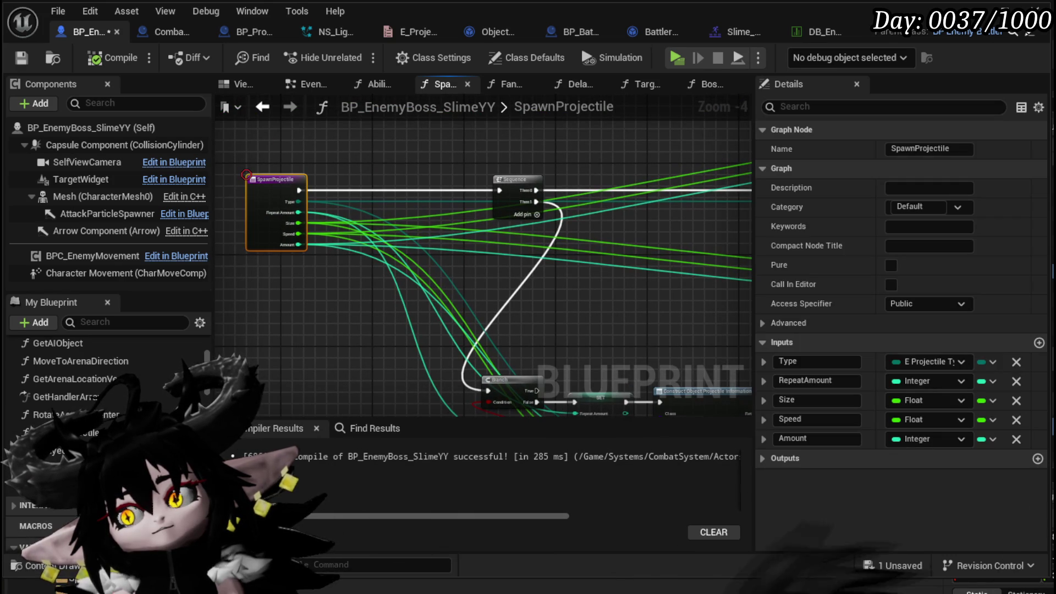
left_click(1039, 343)
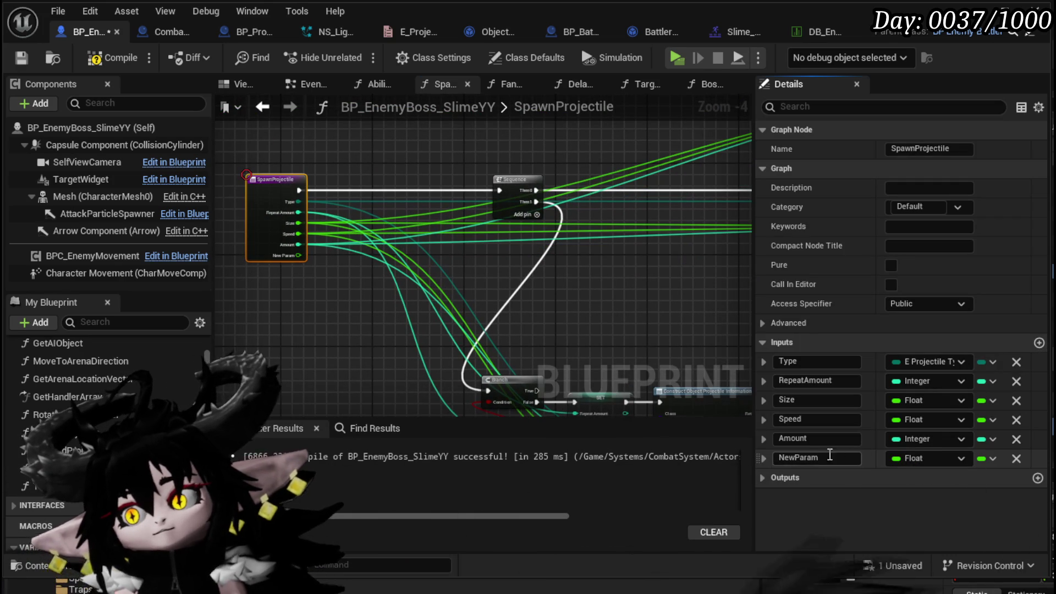
type("Delay")
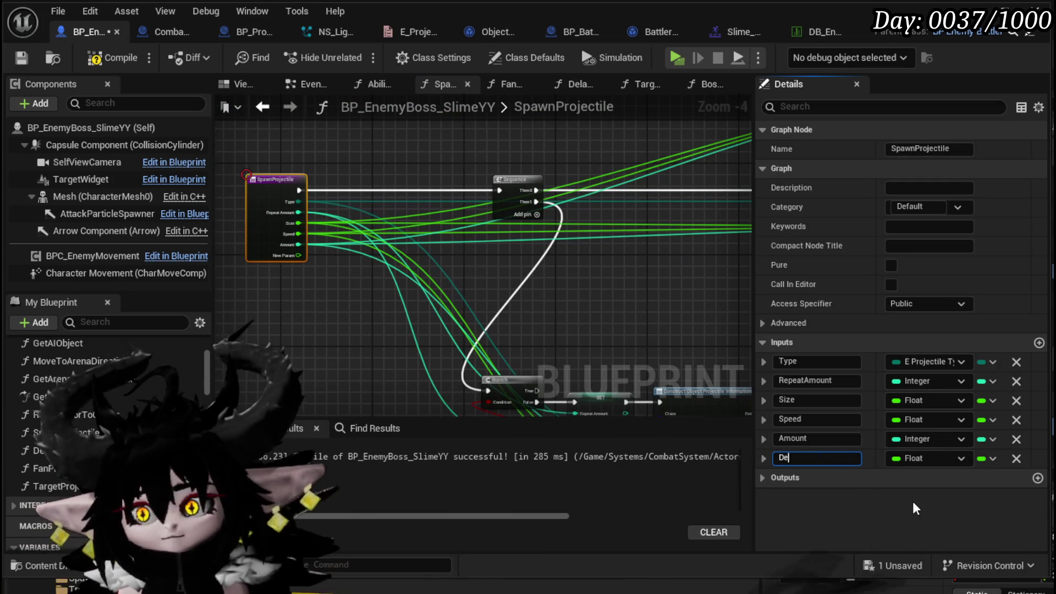
key("Return")
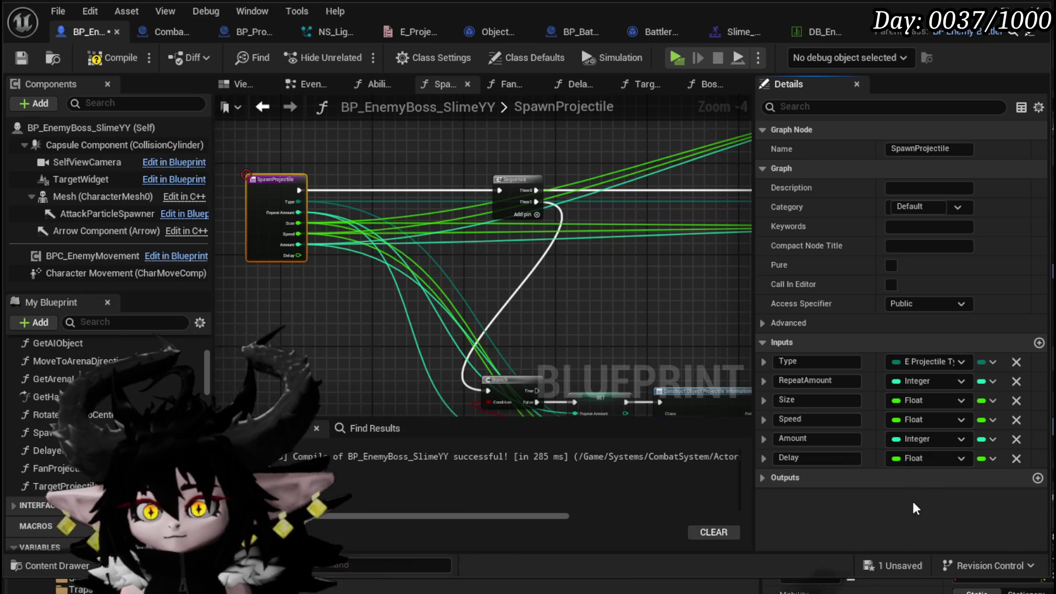
left_click(103, 61)
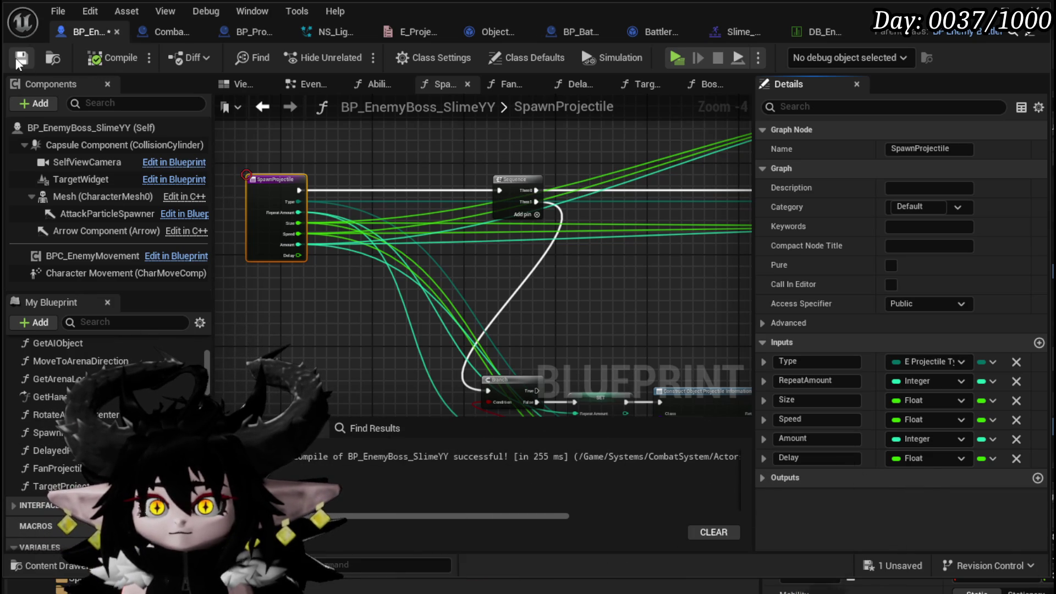
Step: Wire the Delay input into Set Timer's Initial Start Delay
mouse_move(313, 313)
left_mouse_down()
mouse_move(288, 224)
mouse_move(269, 219)
left_mouse_up()
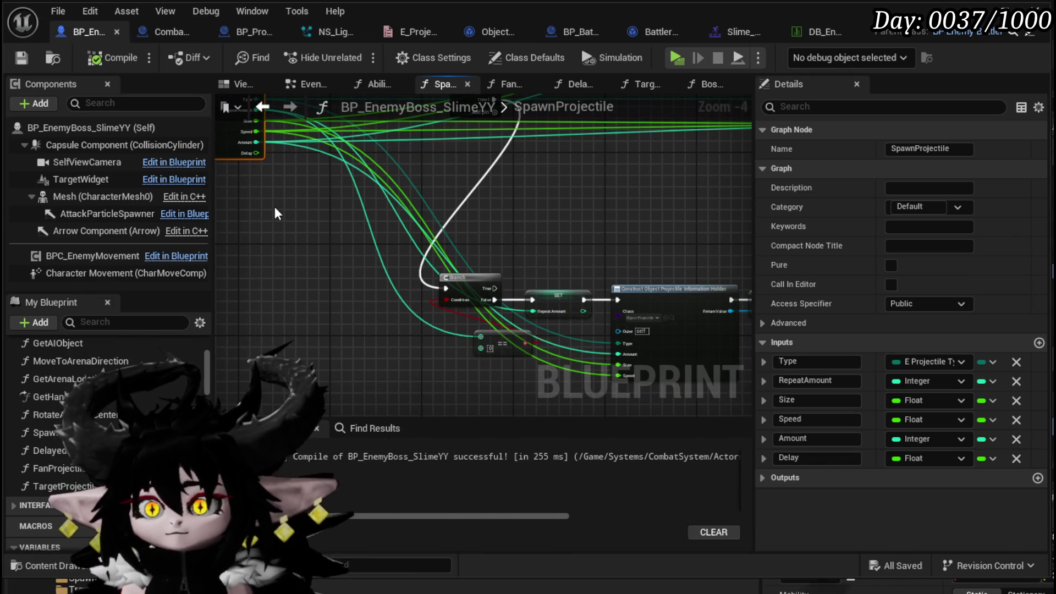
mouse_move(253, 154)
left_mouse_down()
mouse_move(821, 355)
mouse_move(559, 405)
left_mouse_up()
mouse_move(645, 278)
left_mouse_down()
mouse_move(683, 270)
mouse_move(586, 237)
mouse_move(477, 270)
mouse_move(505, 225)
left_mouse_up()
scroll(586, 237, "up", 2)
scroll(298, 227, "down", 2)
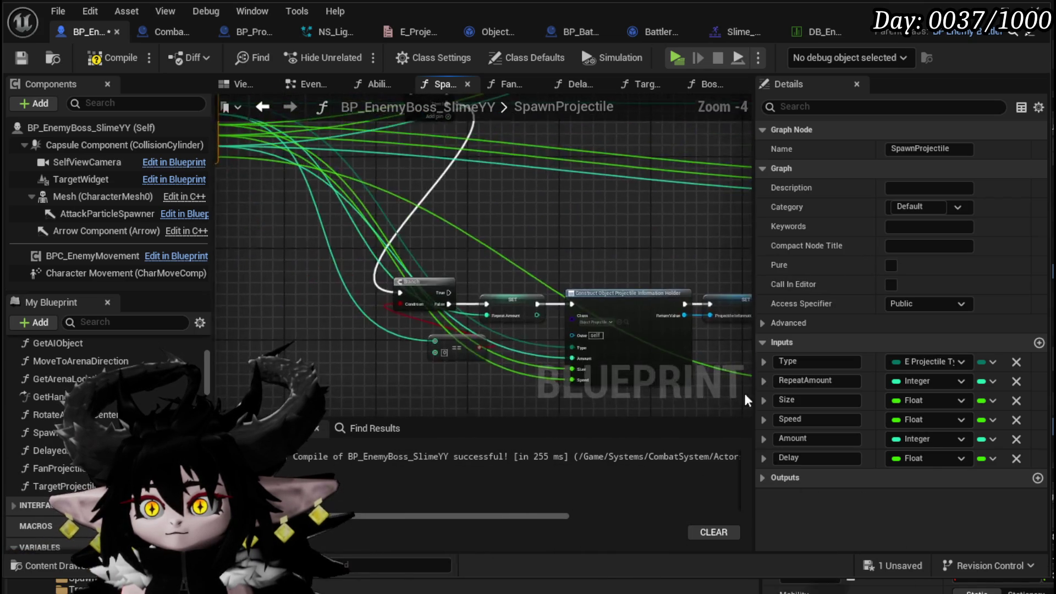
Step: Add a Branch whose condition is Delay greater than zero
left_click_drag(298, 227, 320, 270)
left_click(326, 274)
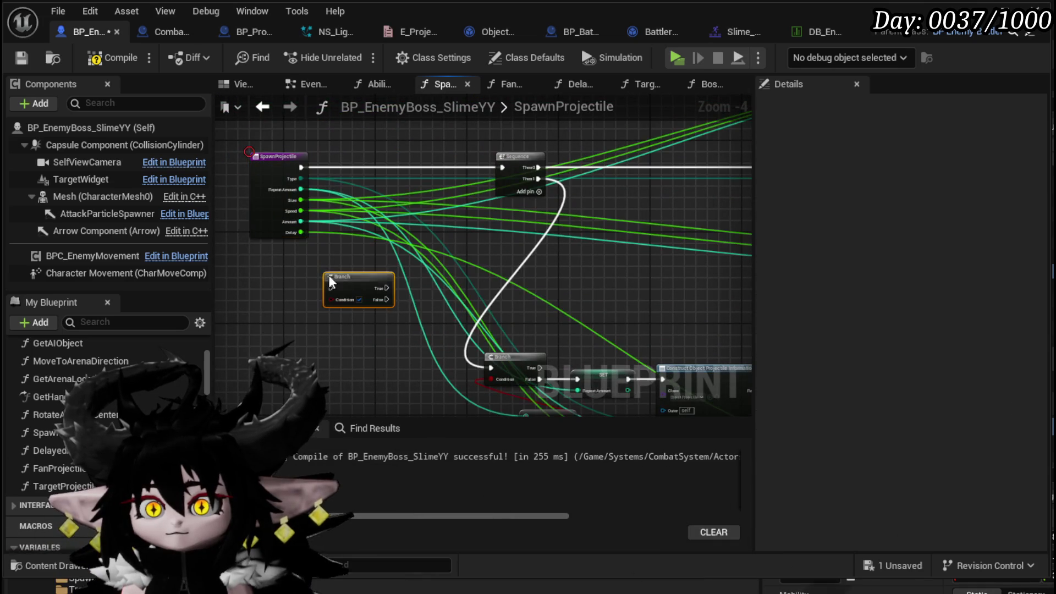
left_click_drag(301, 233, 254, 284)
type("greater")
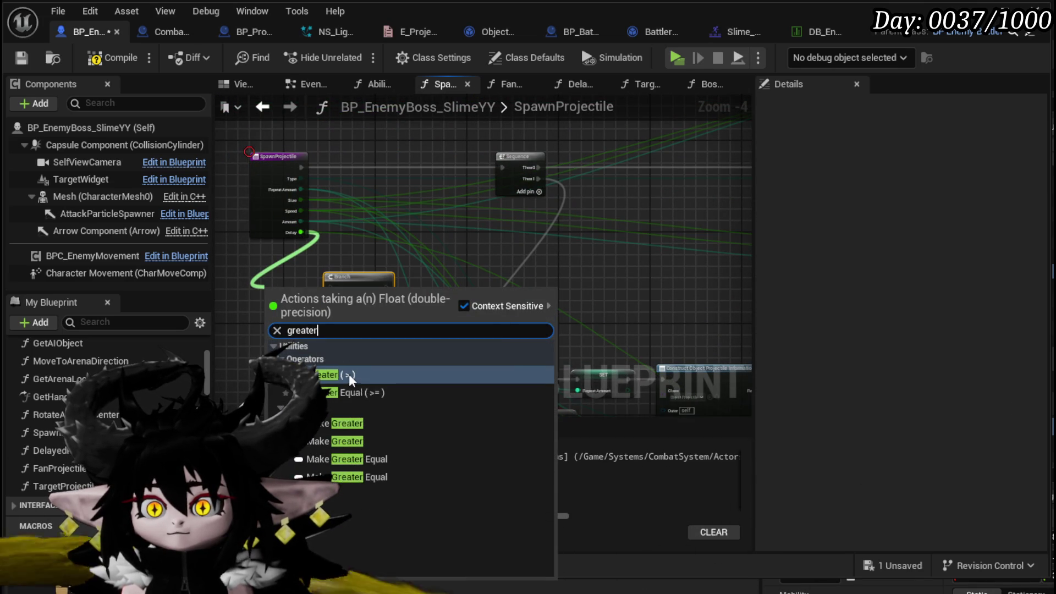
left_click(350, 379)
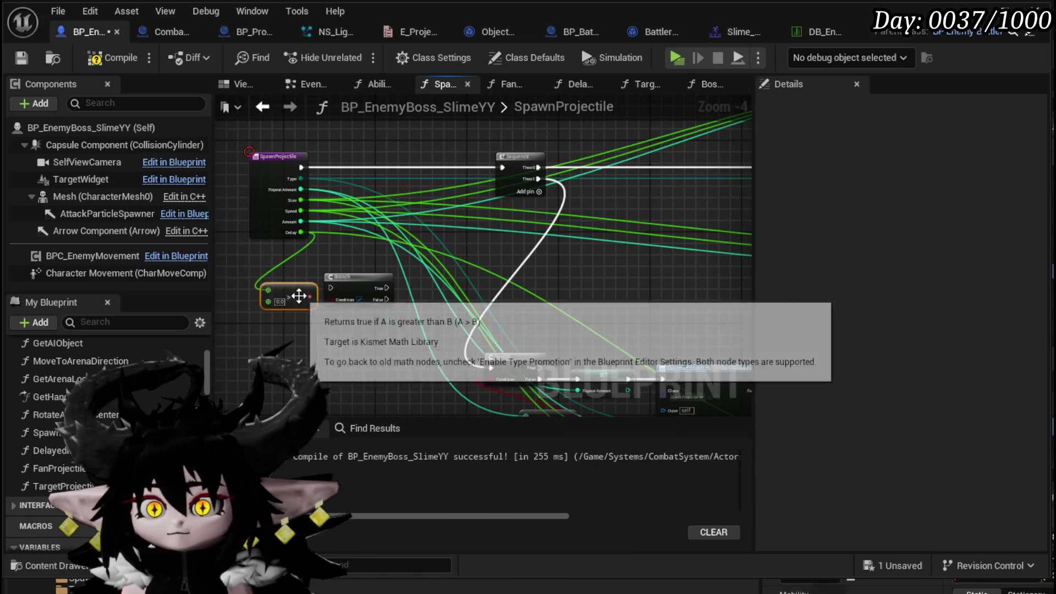
mouse_move(309, 297)
left_mouse_down()
mouse_move(334, 306)
mouse_move(425, 175)
left_mouse_up()
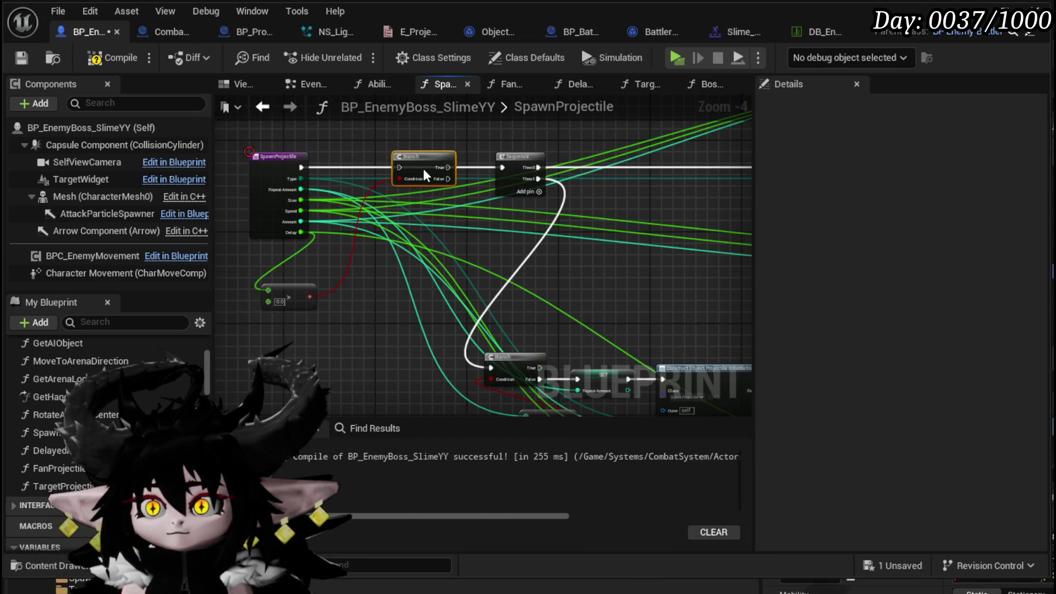
Step: Route the Branch False path to the projectile-type switch, compile, and return to AbilityTree
mouse_move(524, 166)
left_mouse_down()
mouse_move(454, 166)
mouse_move(589, 165)
mouse_move(572, 167)
left_mouse_up()
left_click_drag(291, 219, 573, 220)
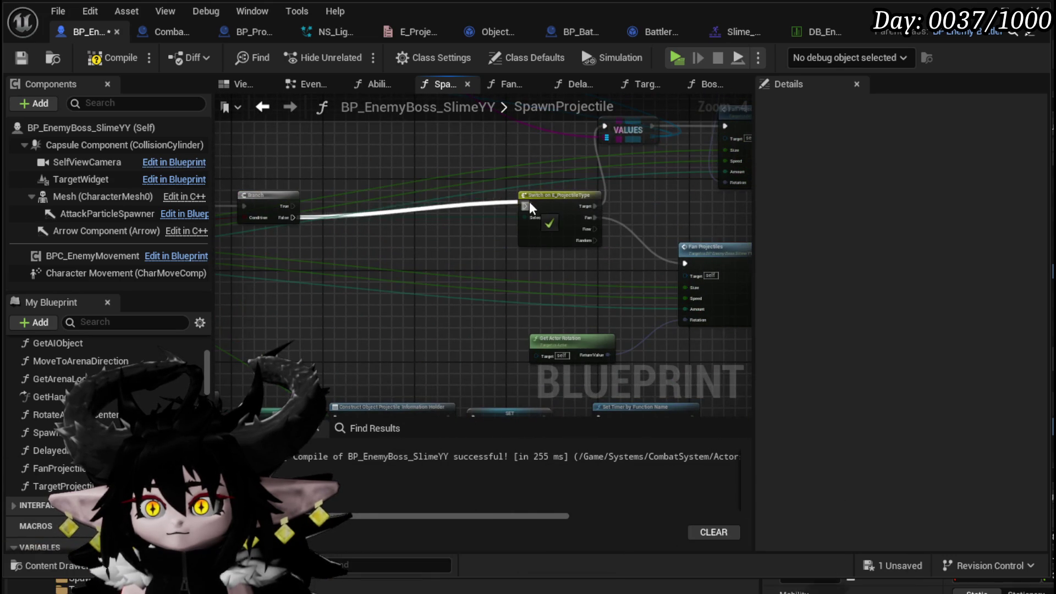
scroll(573, 220, "down", 2)
left_click(117, 59)
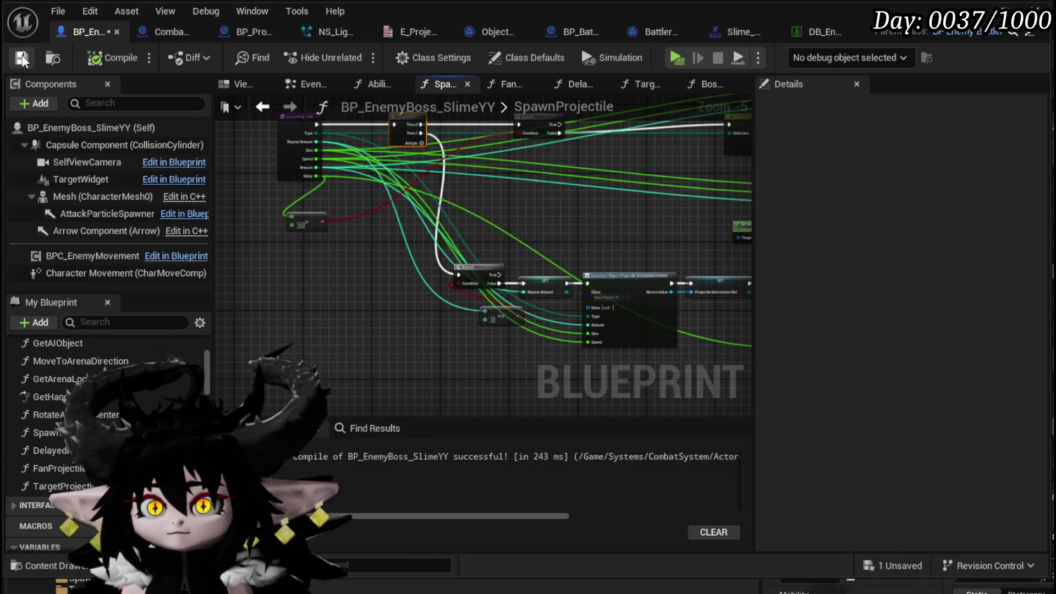
left_click_drag(552, 207, 376, 166)
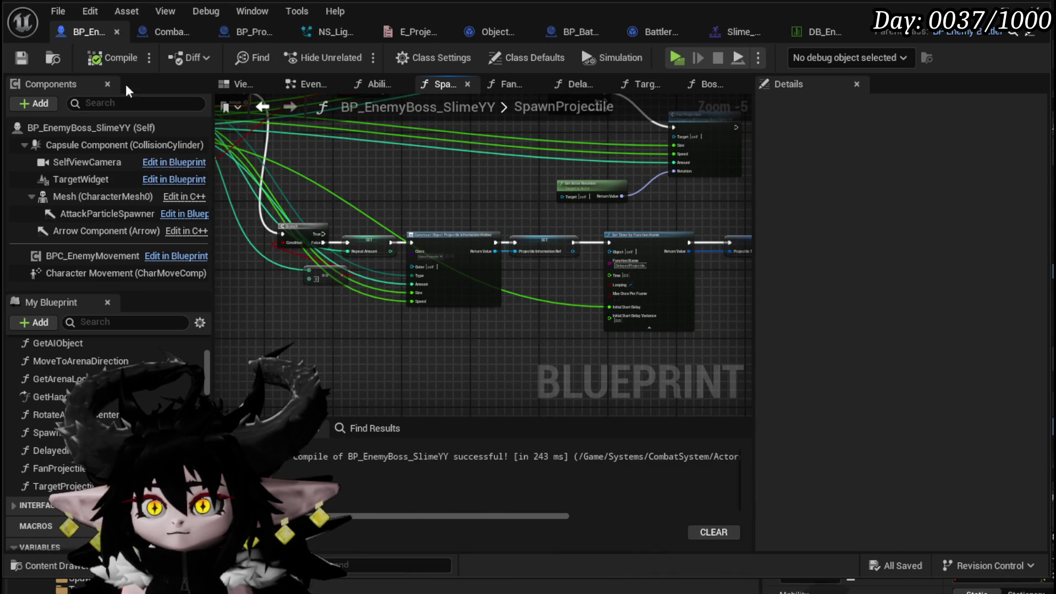
mouse_move(544, 325)
left_mouse_down()
mouse_move(495, 253)
mouse_move(525, 279)
left_mouse_up()
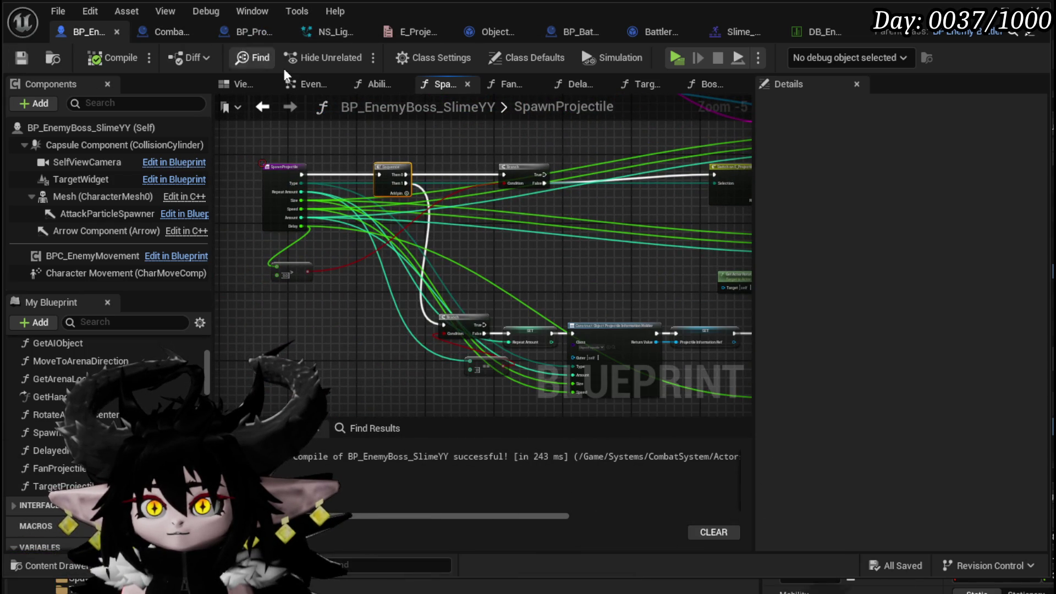
left_click(377, 84)
scroll(385, 308, "up", 3)
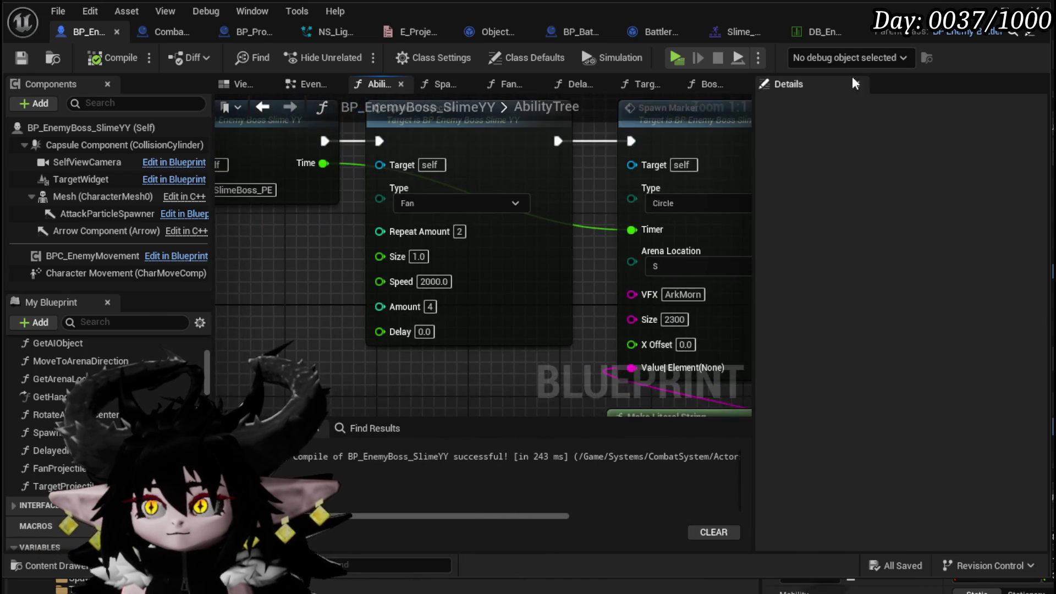
Step: Check attack timing in the Slime_Boss montage, then save the boss blueprint with Delay 0.8
left_click(737, 32)
mouse_move(781, 319)
left_mouse_down()
mouse_move(353, 320)
mouse_move(447, 329)
mouse_move(435, 327)
left_mouse_up()
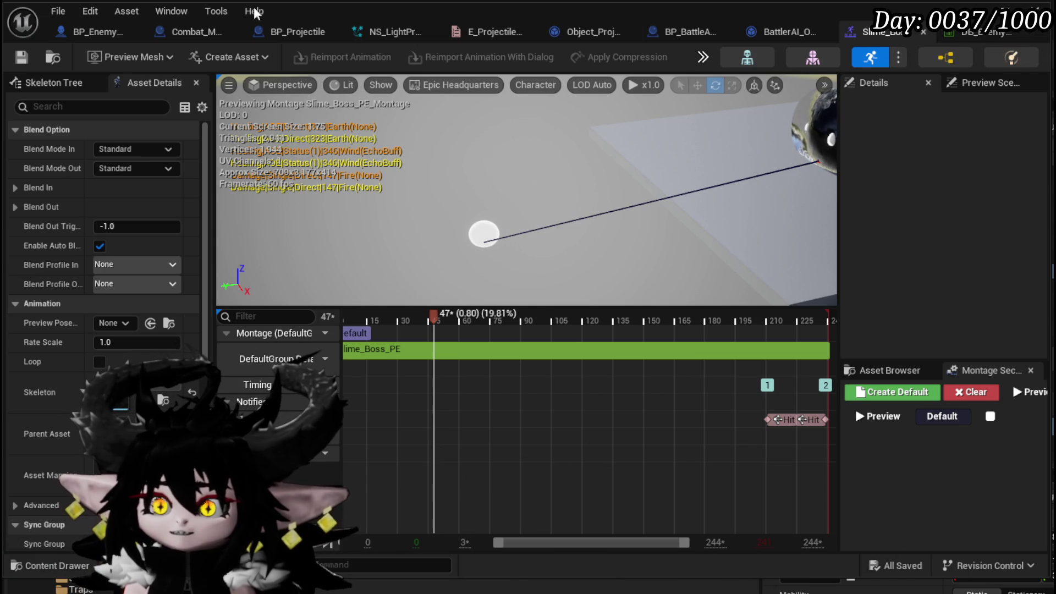
left_click(91, 32)
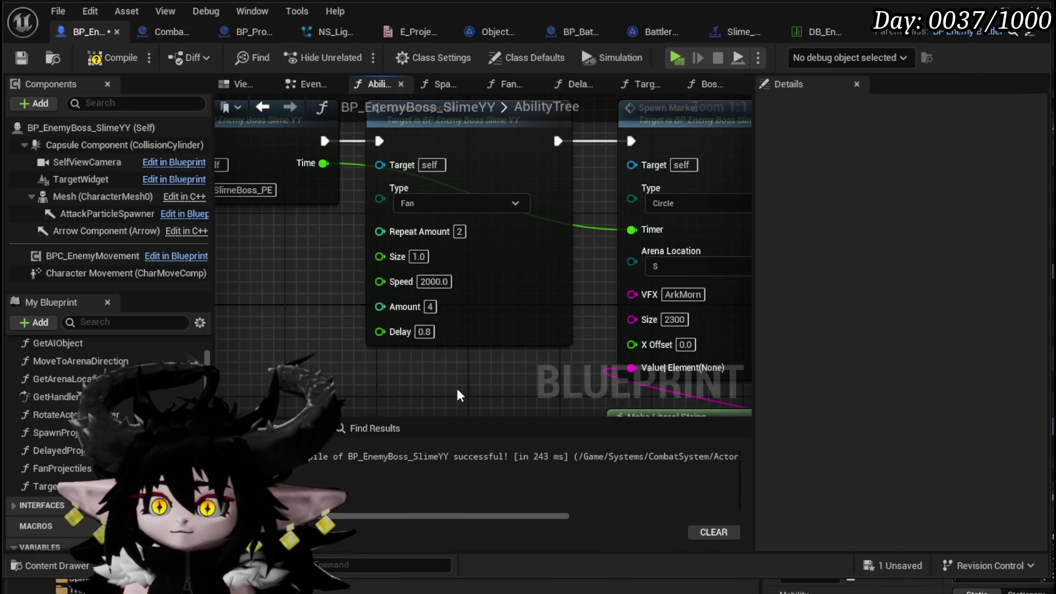
left_click(25, 58)
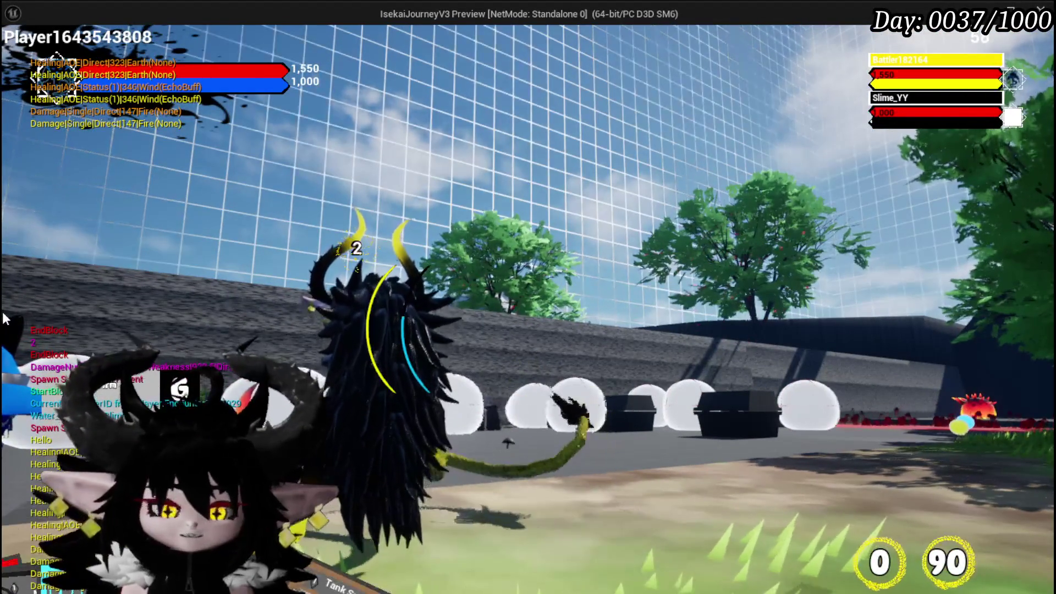
Step: Stop the Slime_YY boss play test with Esc
key("Escape")
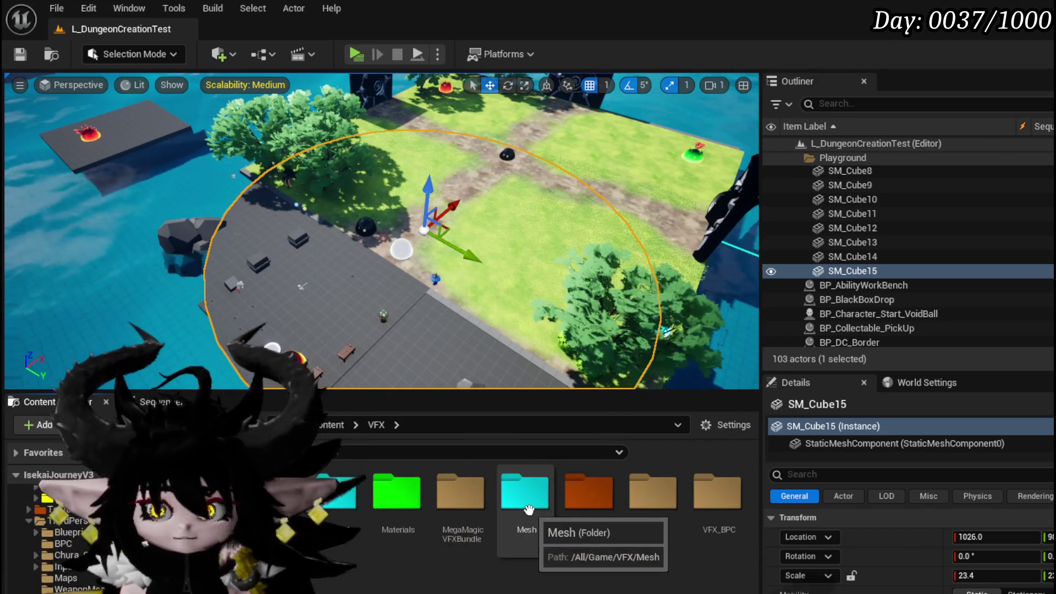
Step: Open the VFX/FinishedSystems folder and search it for 'projec'
left_click(350, 503)
double_click(351, 503)
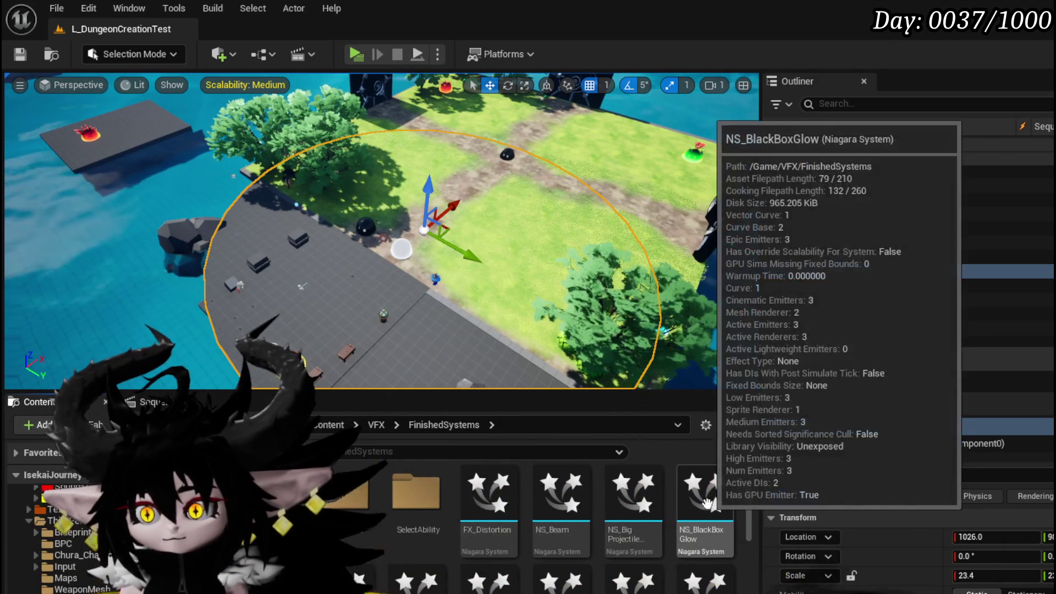
scroll(706, 503, "down", 2)
left_click(705, 504)
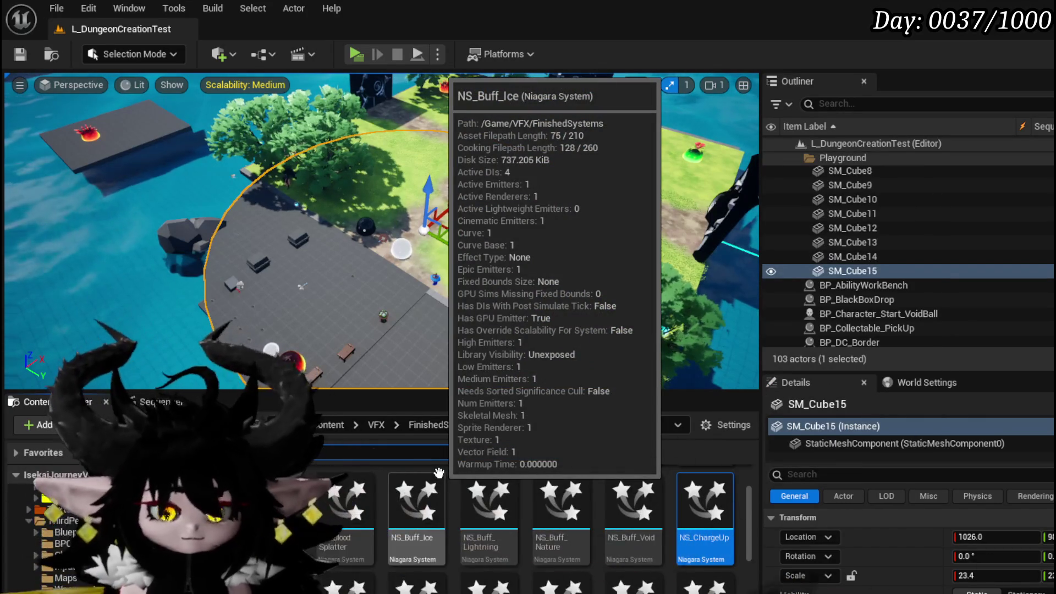
type("projec")
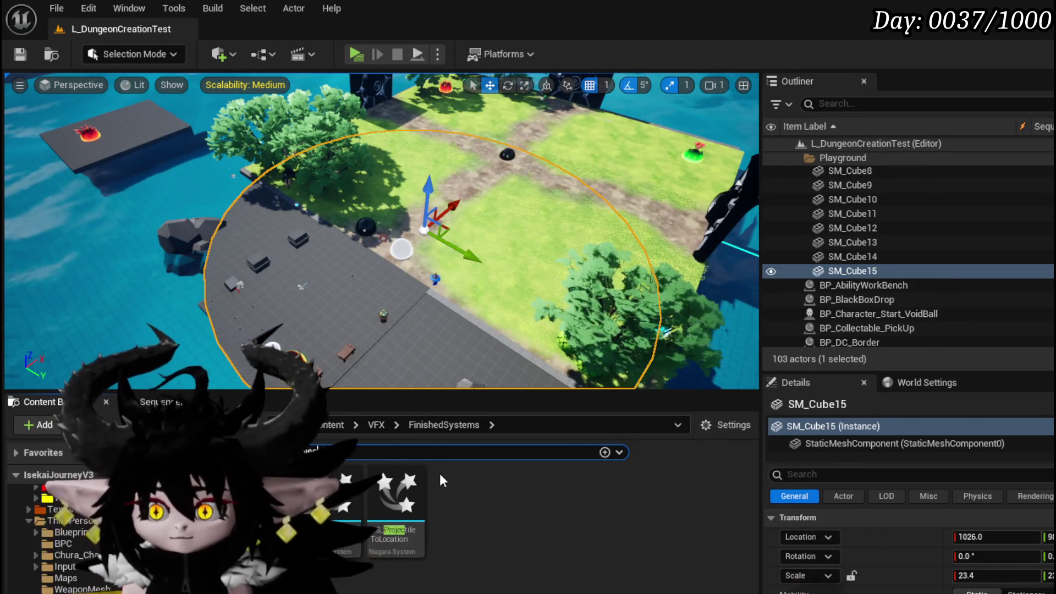
Step: Duplicate NS_ProjectileToLocation and rename the copy NS_VoidProjectile
right_click(396, 495)
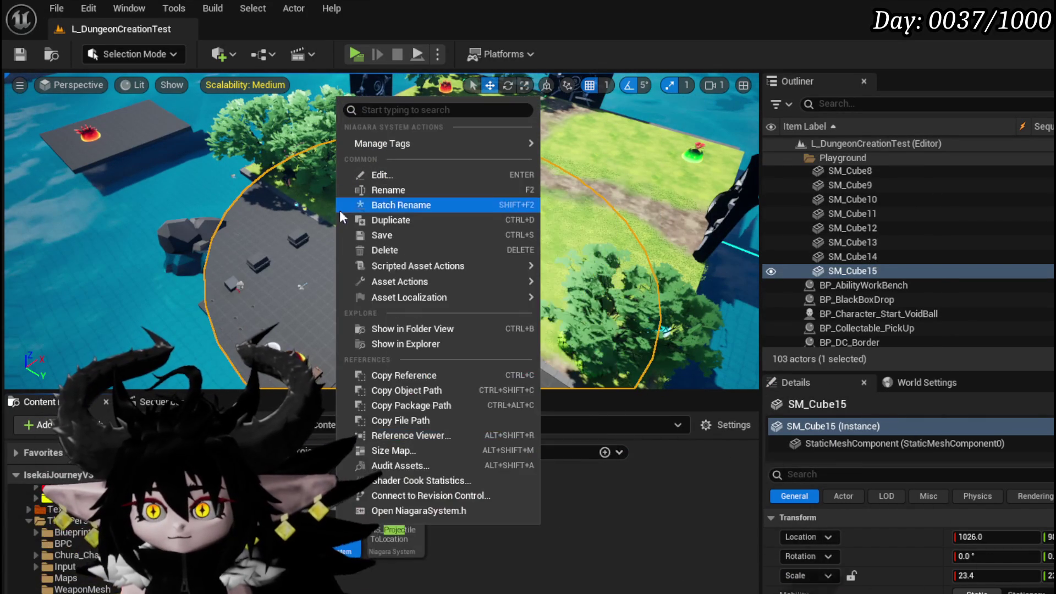
left_click(402, 217)
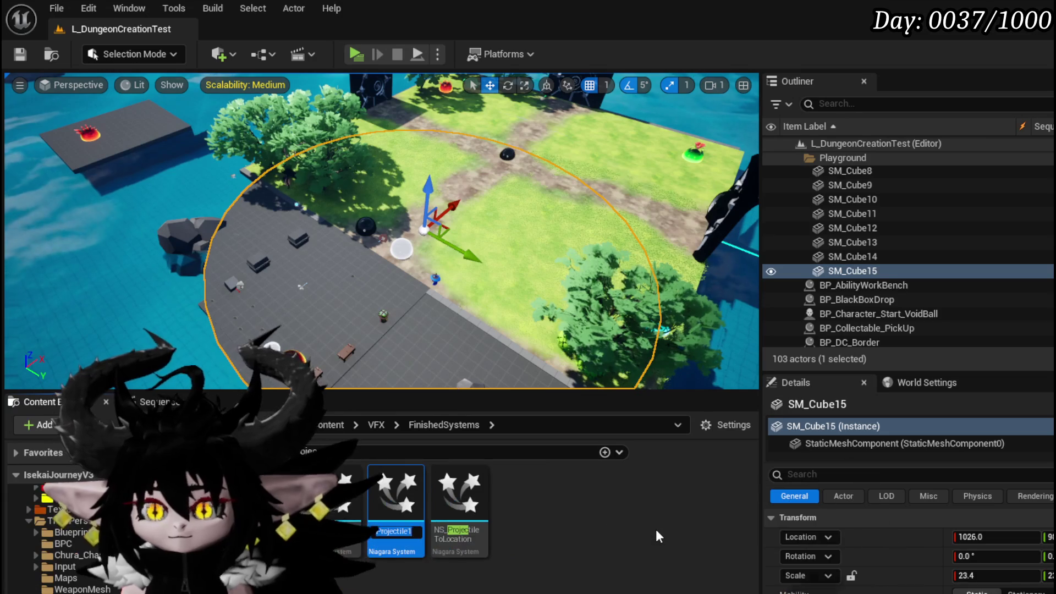
key("End")
key("Home")
key("Delete")
key("Delete")
key("Delete")
type("Light")
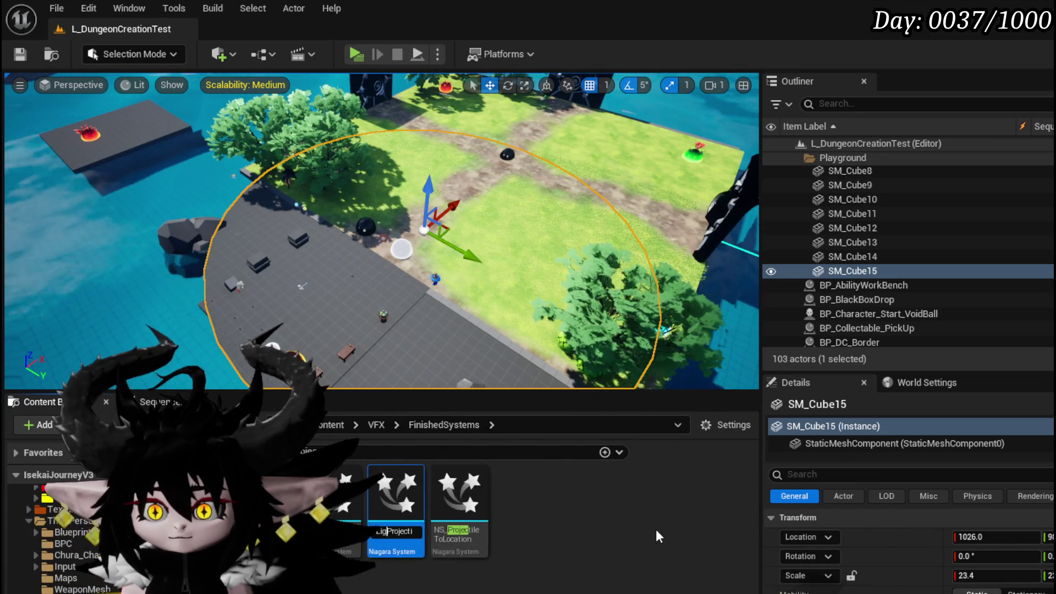
key("ctrl+z")
type("NS_Void")
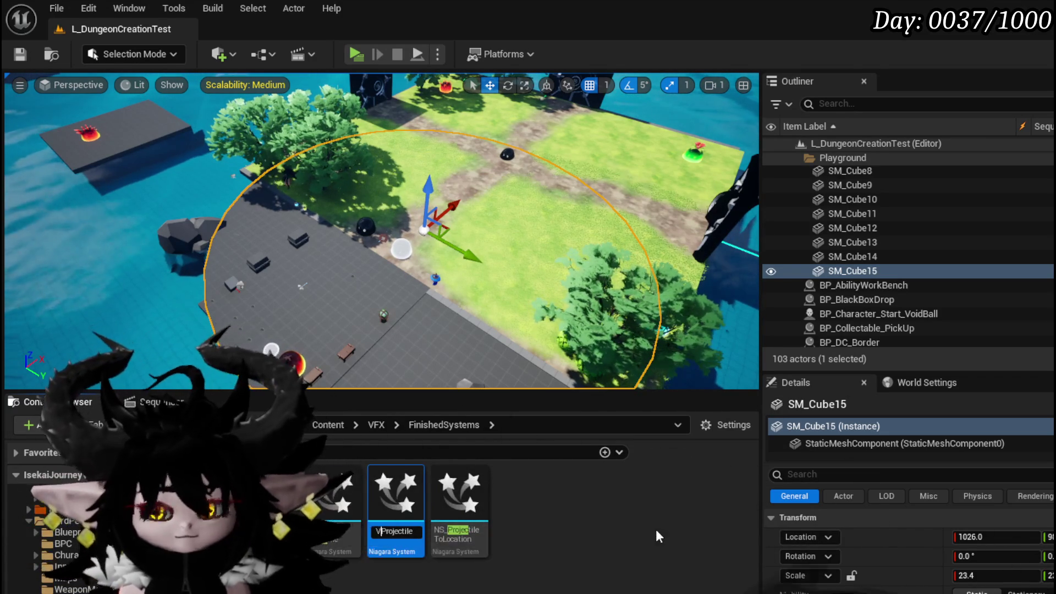
key("Return")
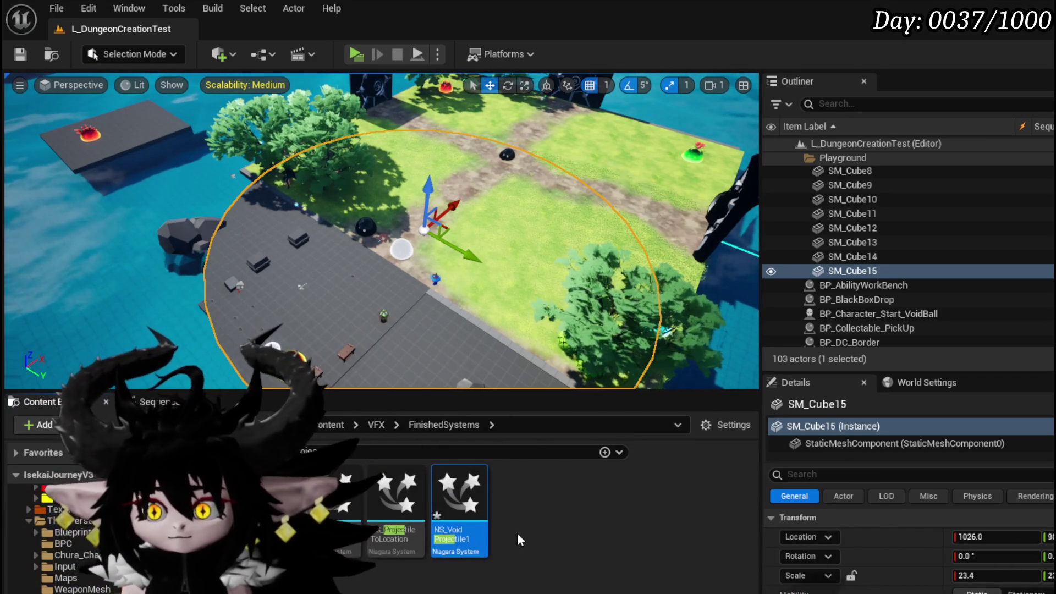
Step: Save NS_VoidProjectile and open it in the Niagara editor
right_click(461, 528)
left_click(523, 238)
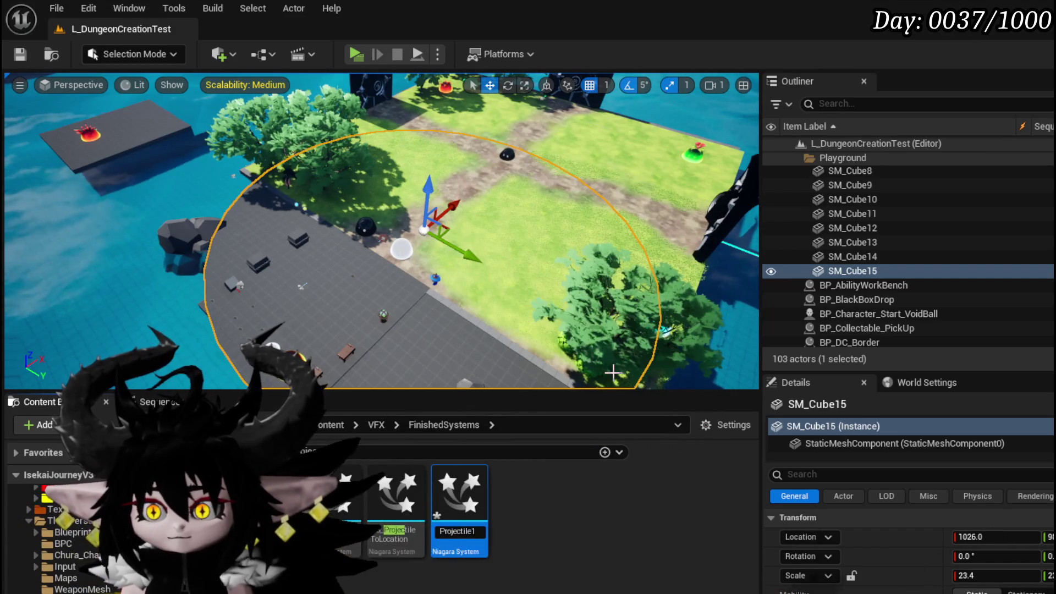
double_click(461, 500)
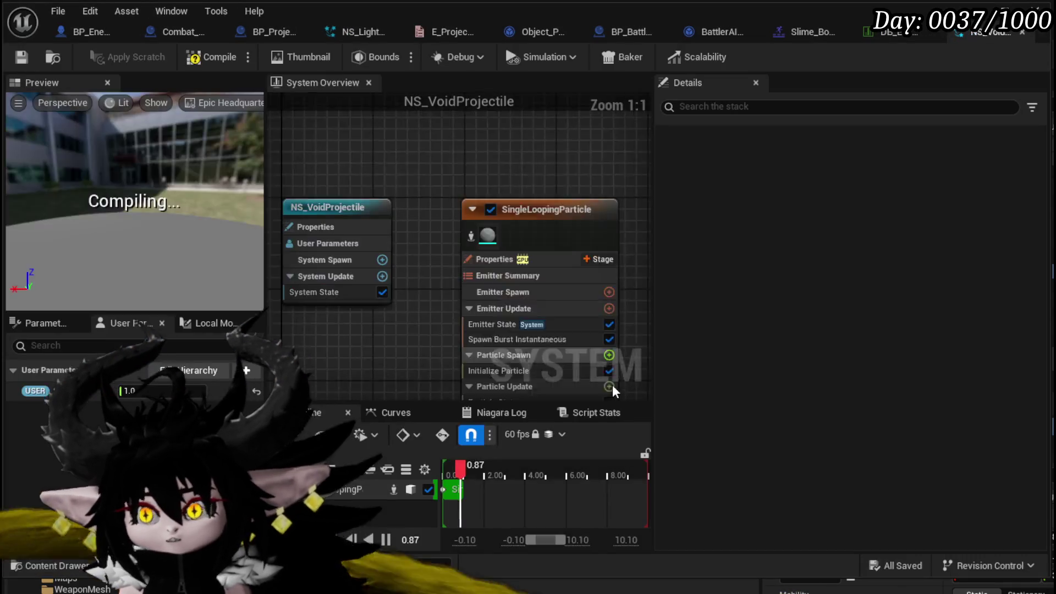
left_click_drag(612, 385, 315, 306)
Step: Set the Mesh Renderer material override to M_Slime_Inst_Void, then go back to BP_Projectile
left_click(415, 311)
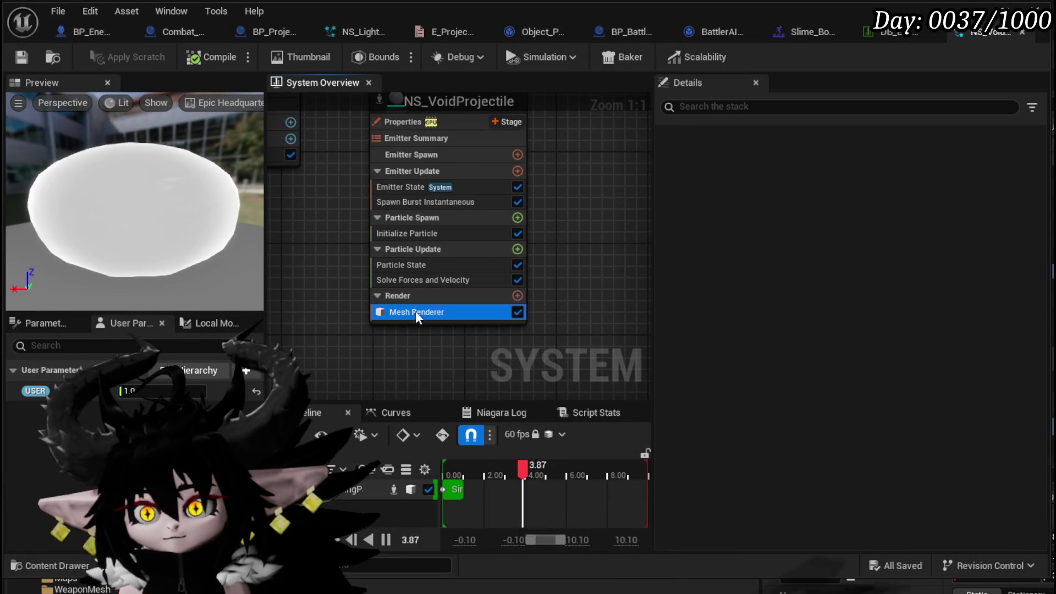
left_click(847, 458)
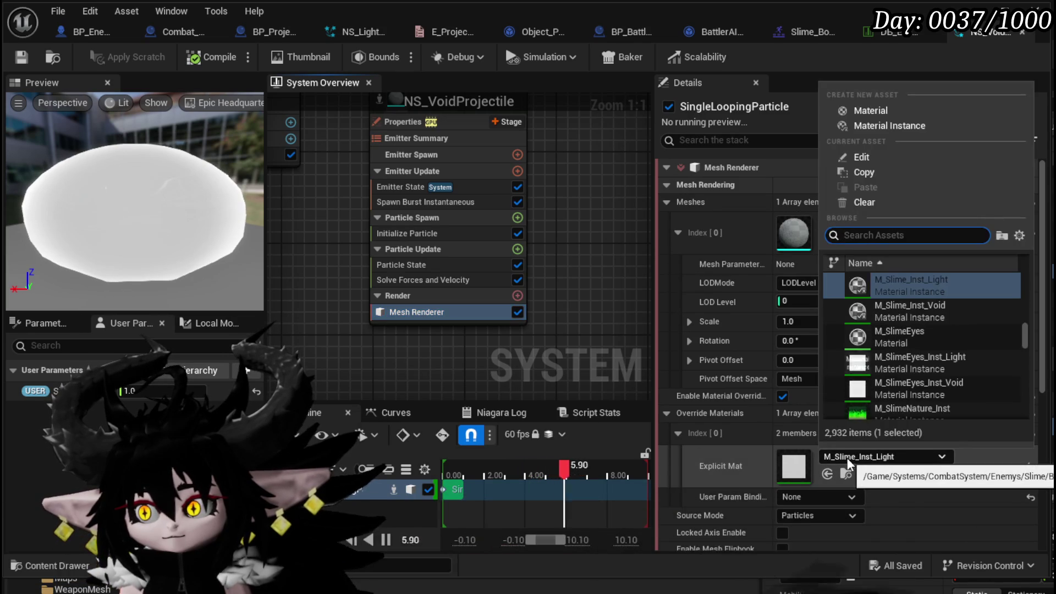
left_click(942, 309)
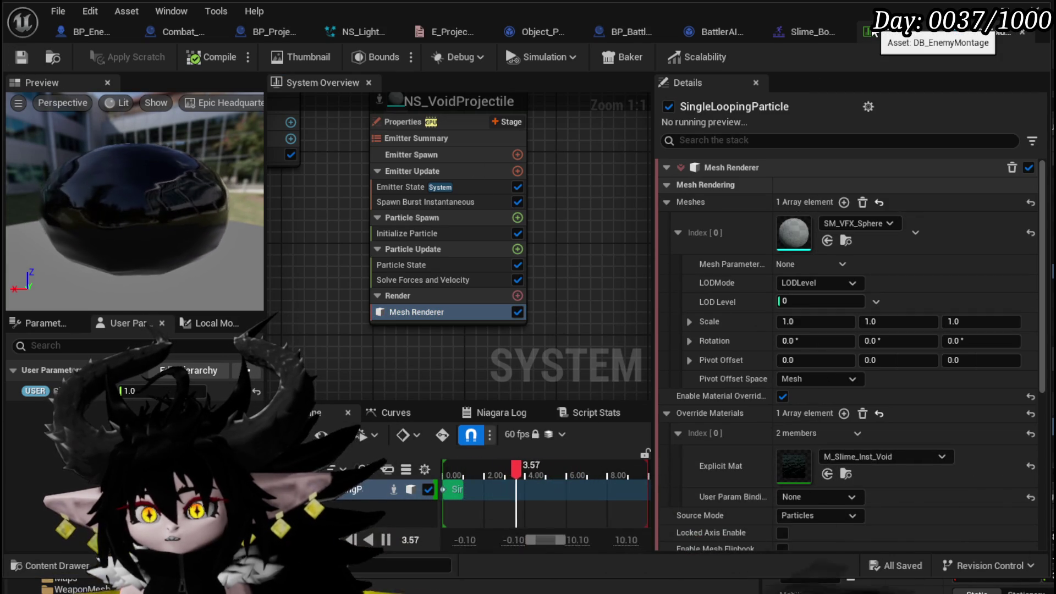
left_click(256, 33)
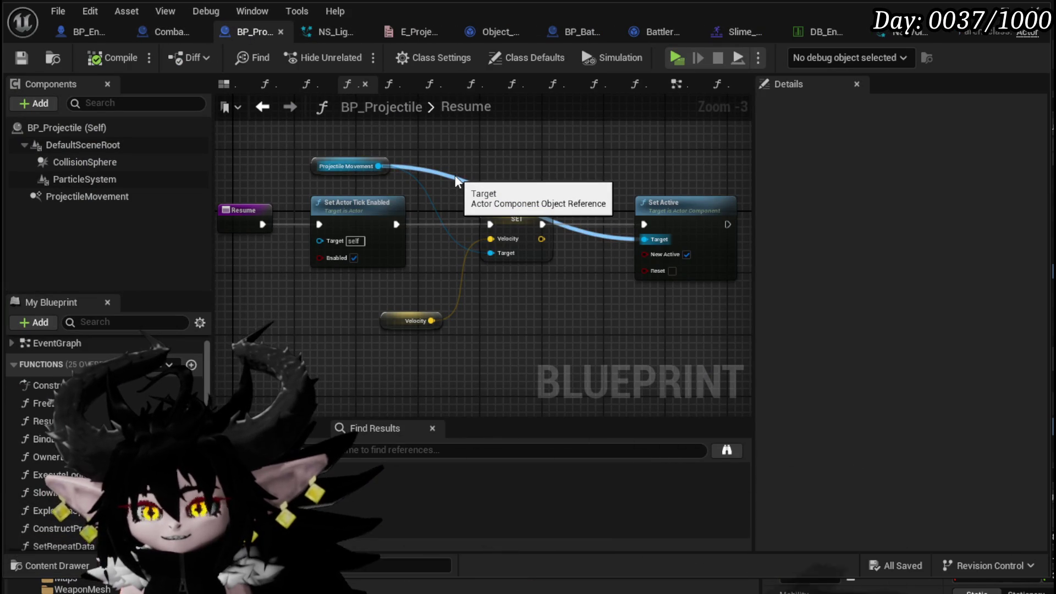
Step: Set the ParticleSystem component's Niagara System Asset to NS_VoidProjectile, found by searching 'Voidp'
left_click(81, 180)
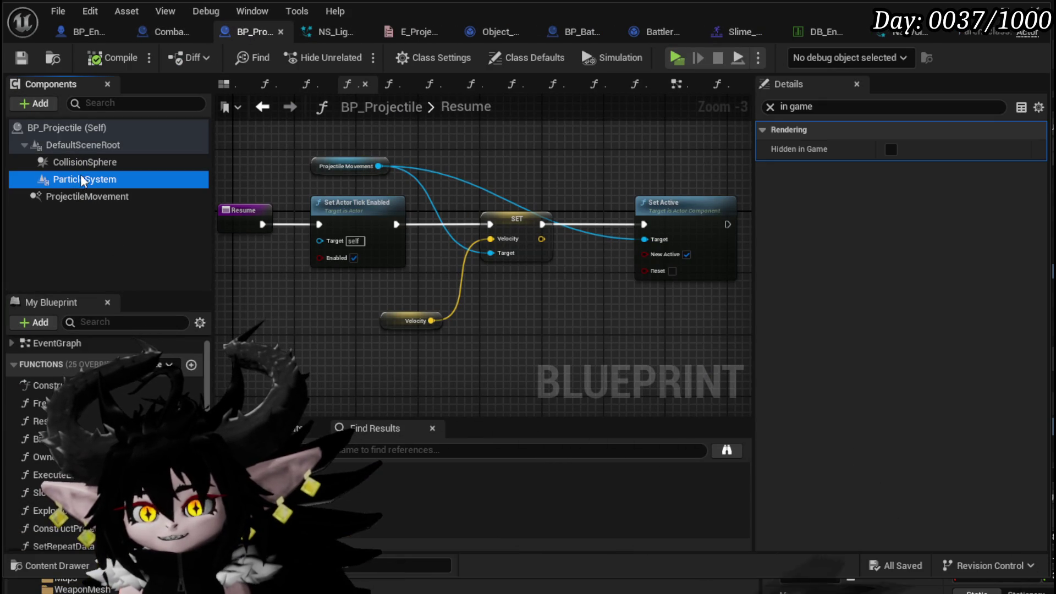
left_click(770, 107)
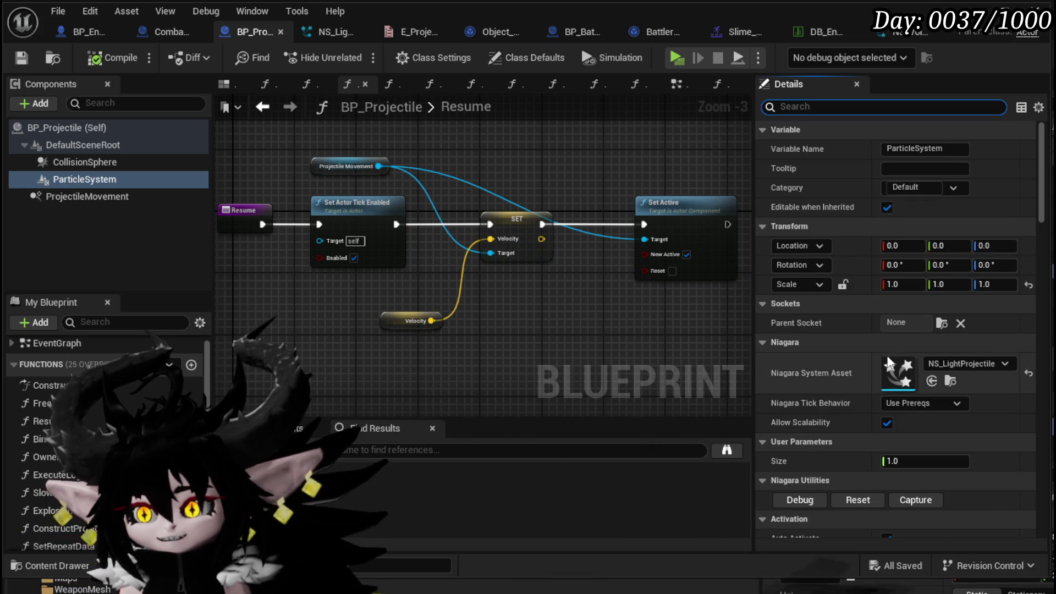
left_click(967, 365)
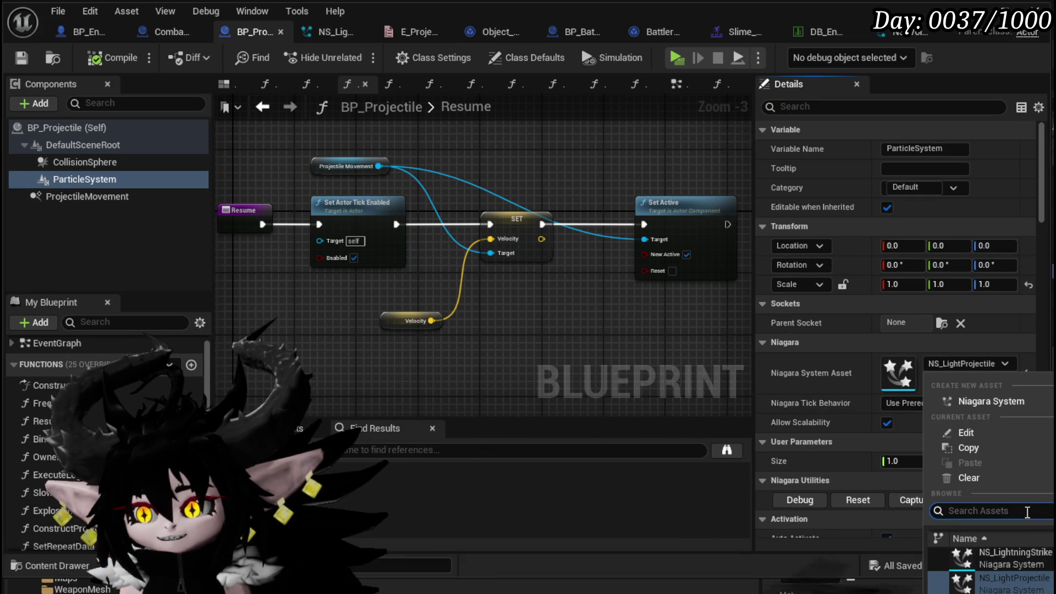
type("V")
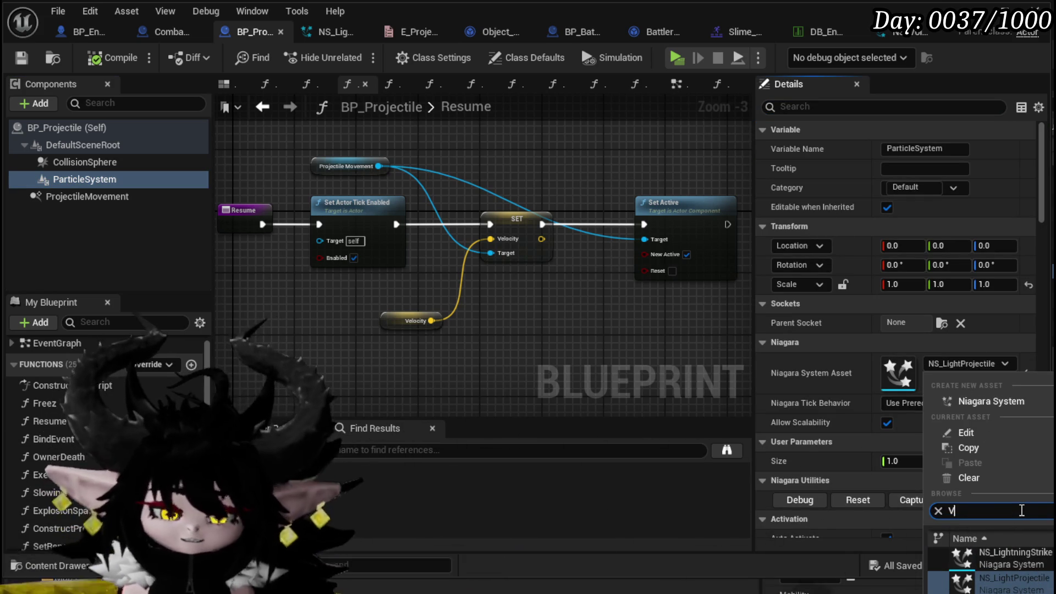
type("o")
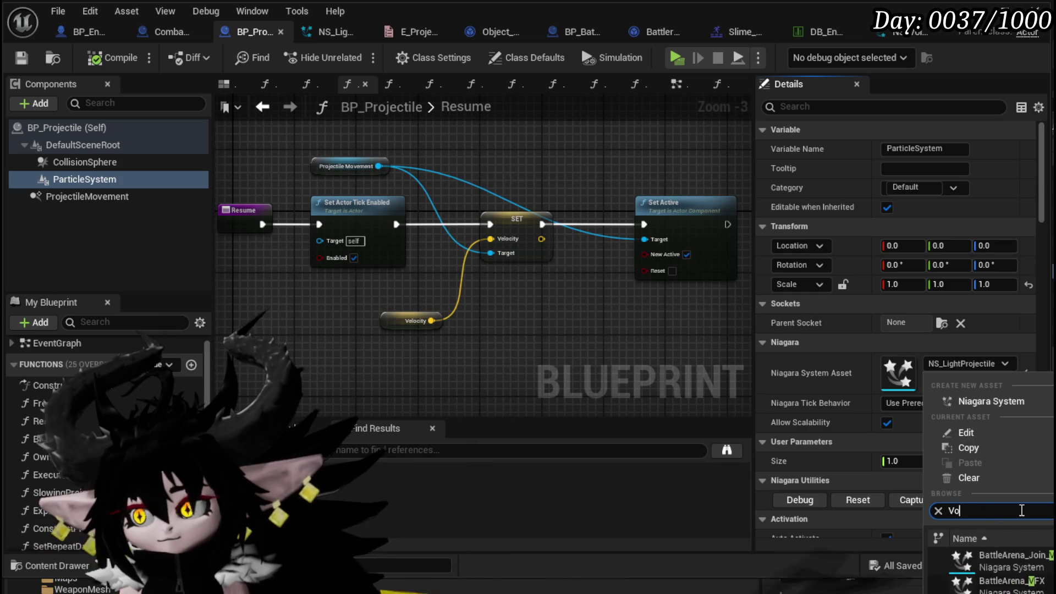
type("idp")
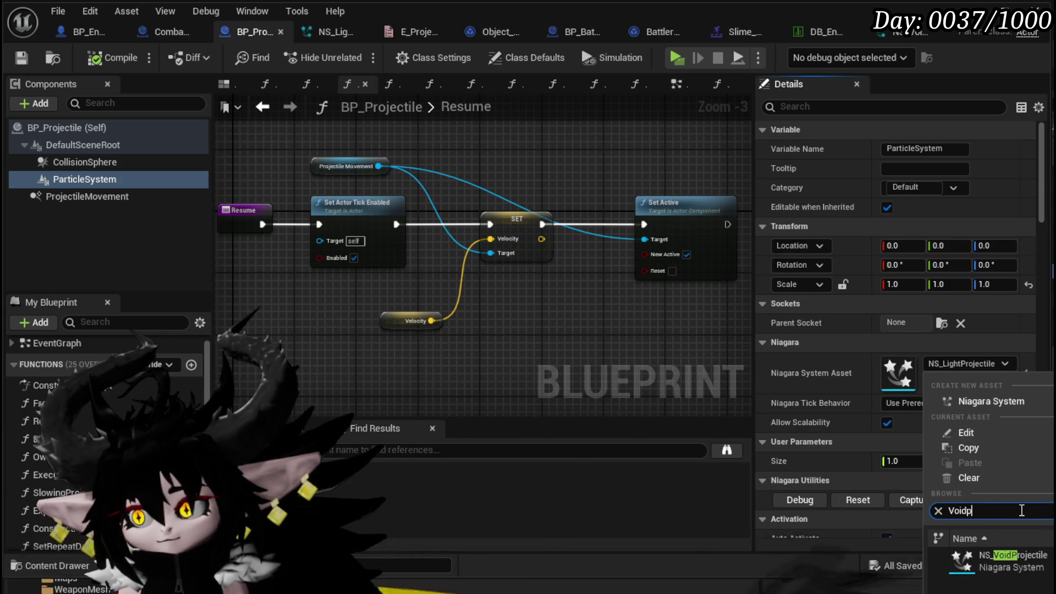
left_click(1020, 574)
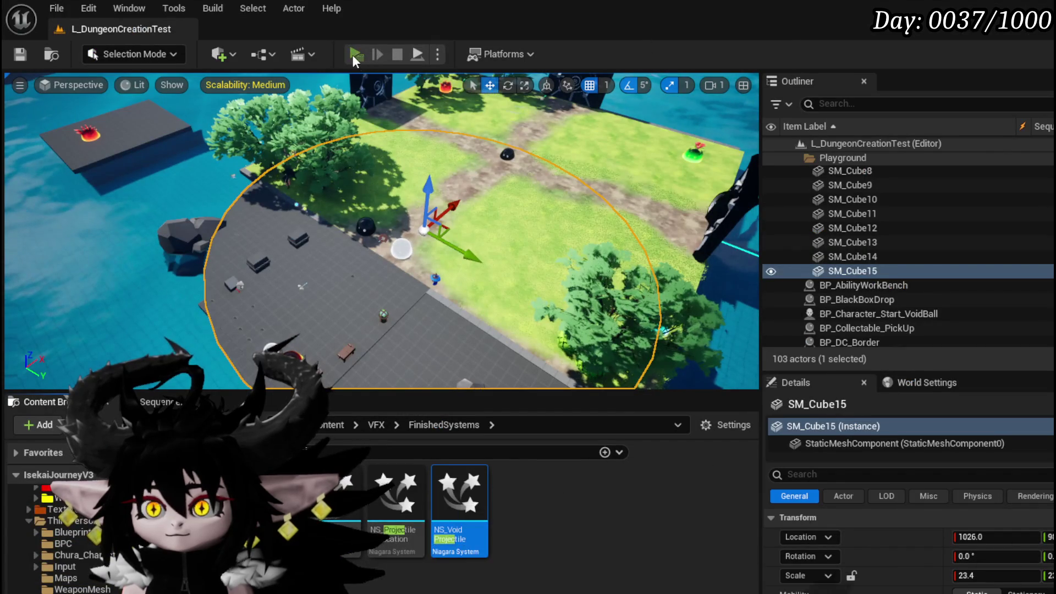
Step: Play-test the boss fight with the void projectile, answering the in-game X/O prompt, then stop
left_click(352, 55)
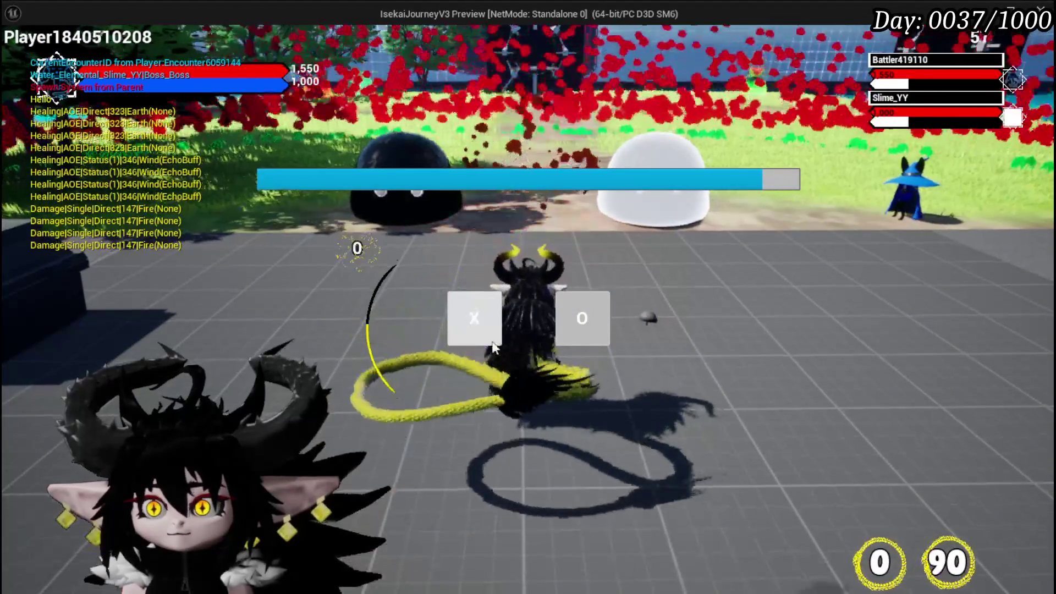
left_click(493, 344)
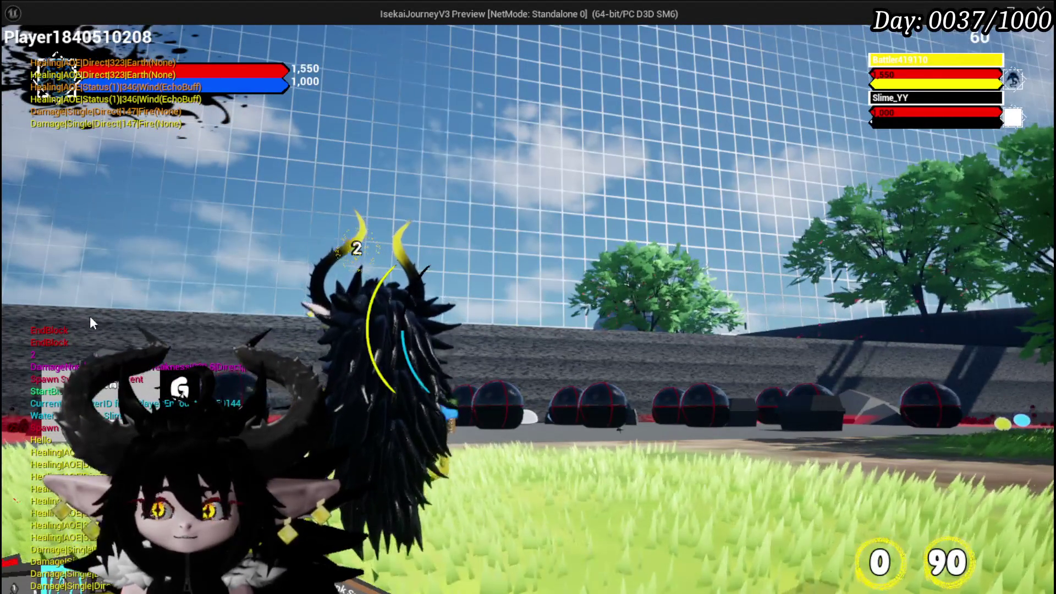
key("Escape")
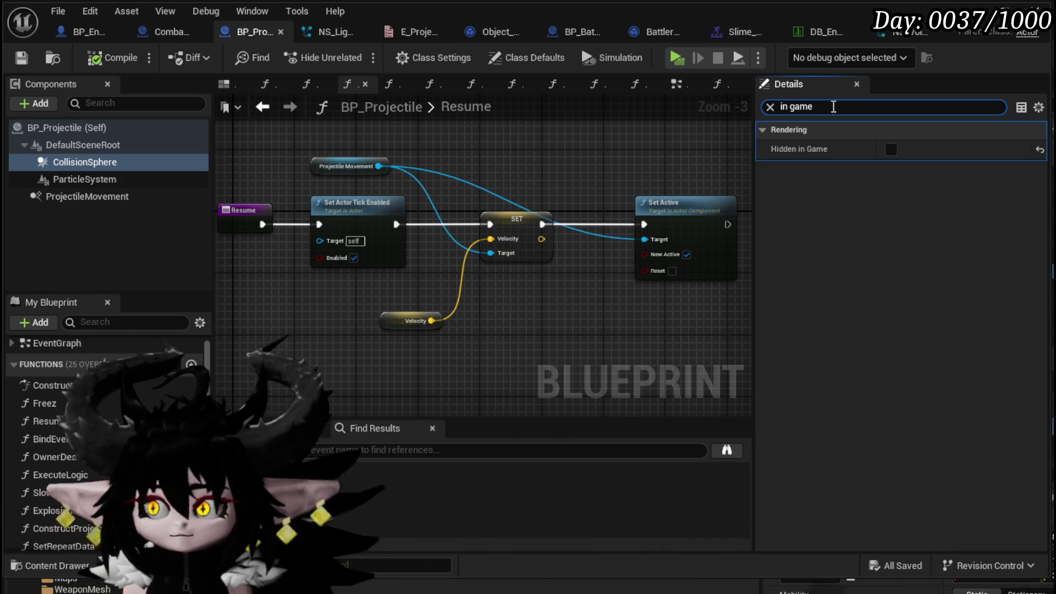
Step: Turn on Hidden in Game for CollisionSphere, then save BP_Projectile and the level
left_click(891, 149)
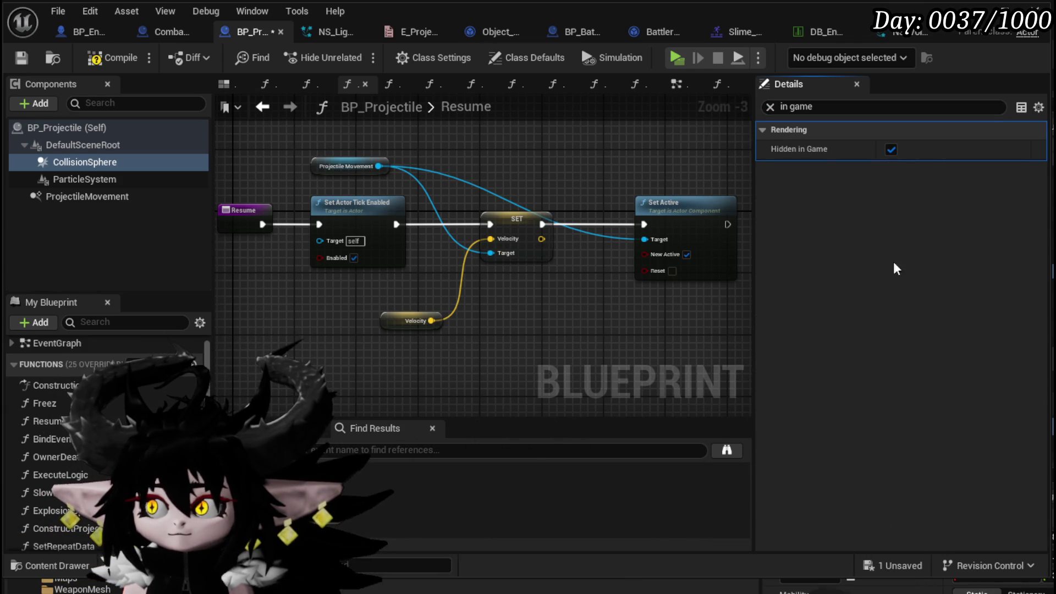
left_click(23, 59)
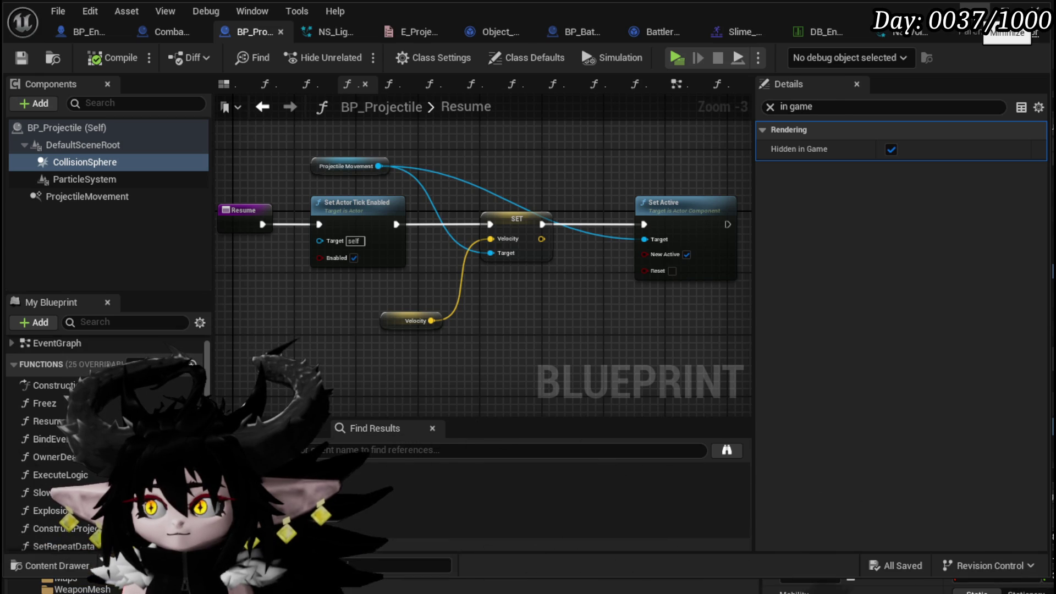
left_click(1005, 17)
left_click(20, 54)
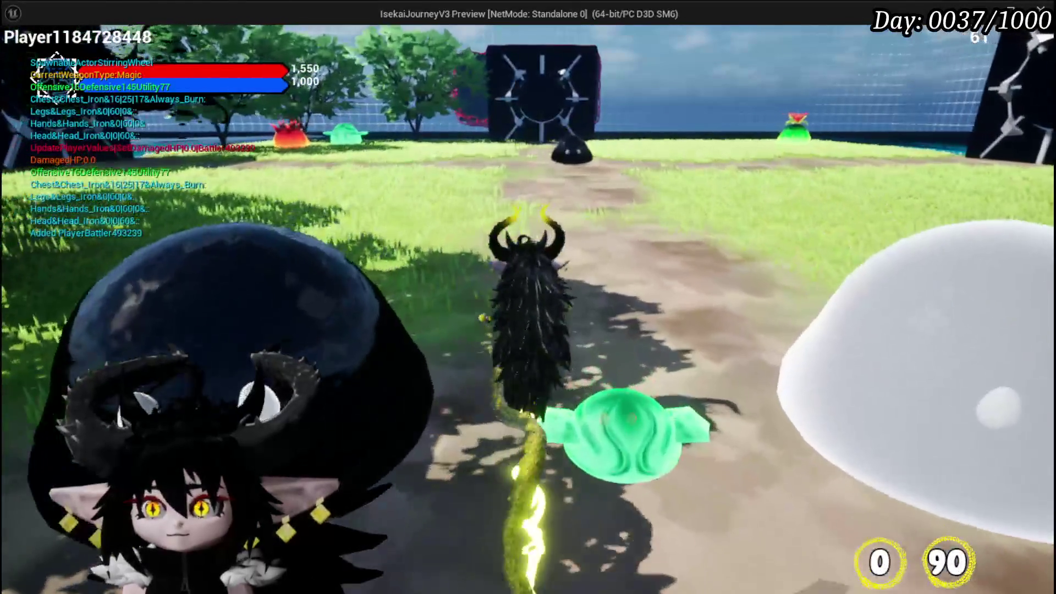
Step: Move the character and cast a spell in the preview, then stop the play test and save
key("w")
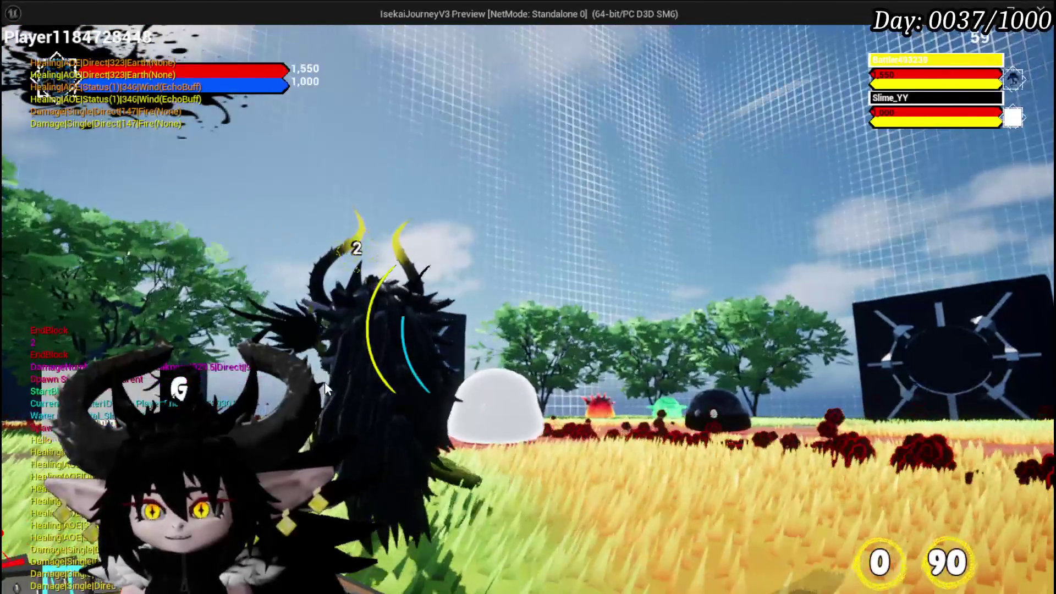
key("Escape")
key("ctrl+s")
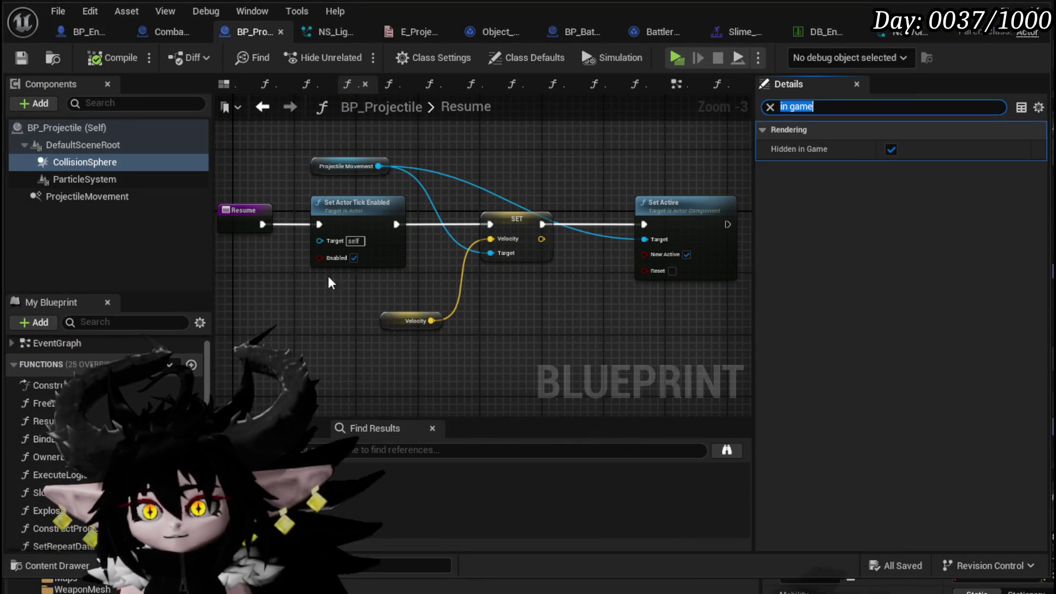
Step: In BP_EnemyBoss_SlimeYY, set the fan projectile node's Amount to 5
left_click(106, 36)
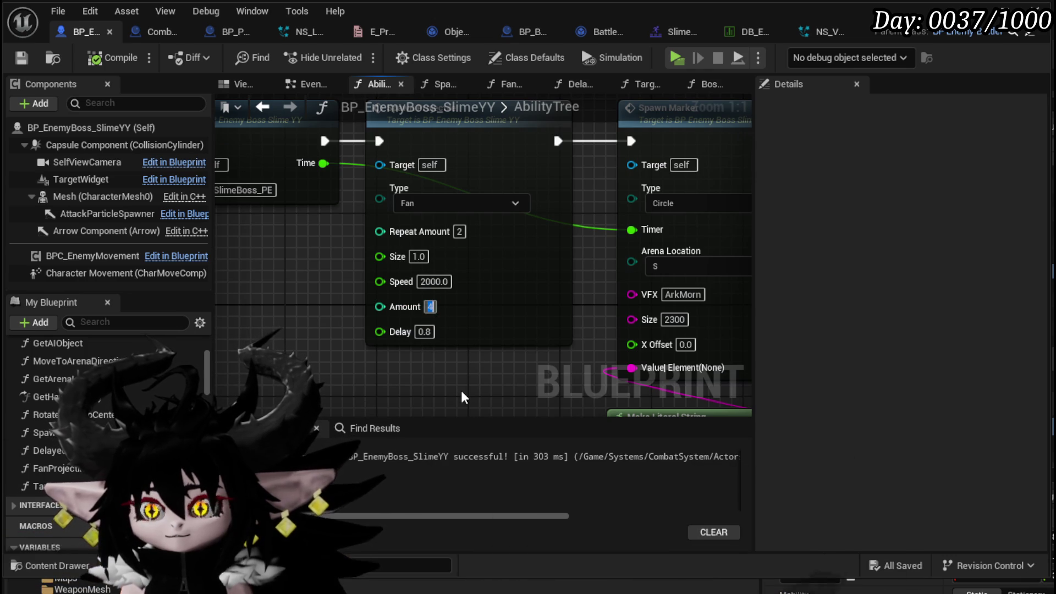
type("5")
key("Return")
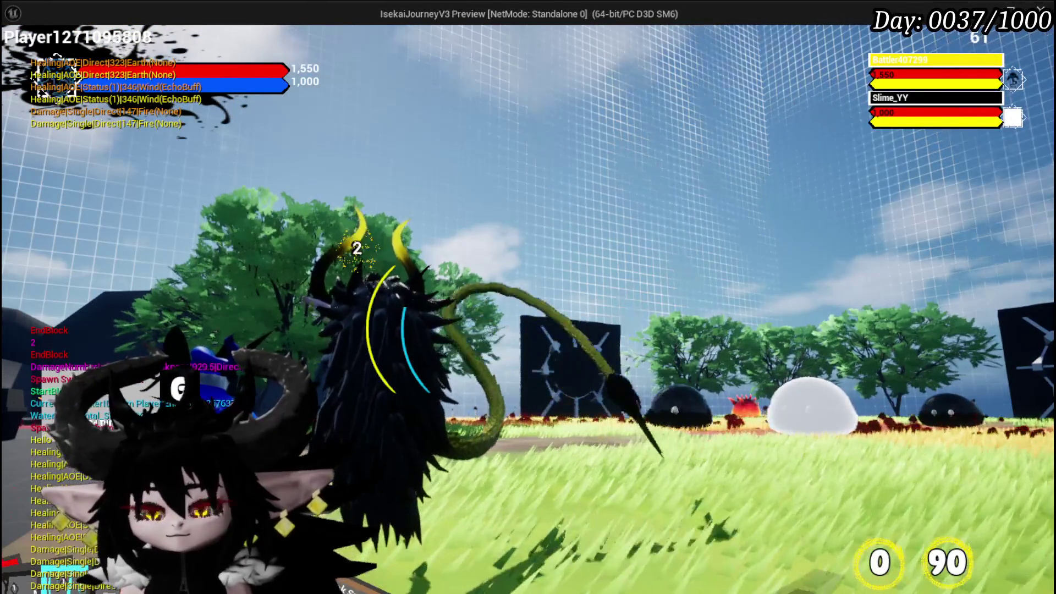
Step: Stop the preview, set the fan projectile Repeat Amount to 3, and play-test again
key("Escape")
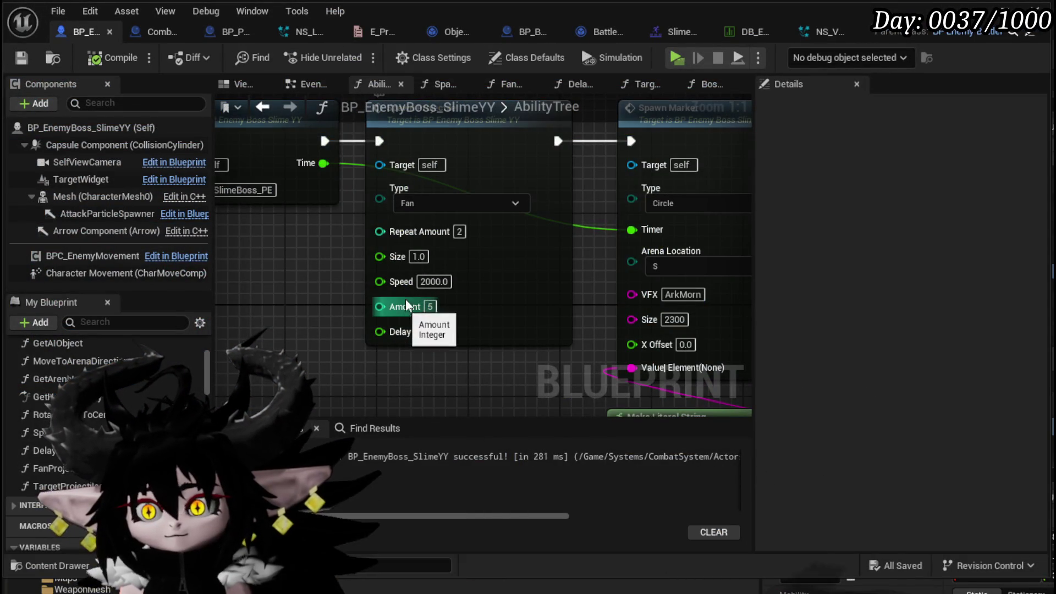
type("3")
key("Return")
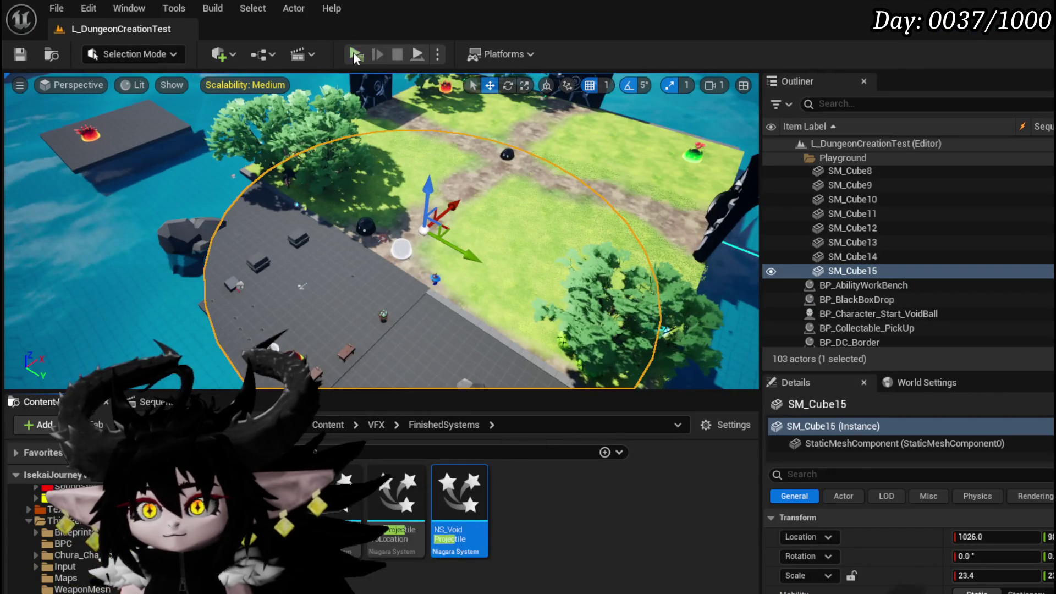
left_click(355, 54)
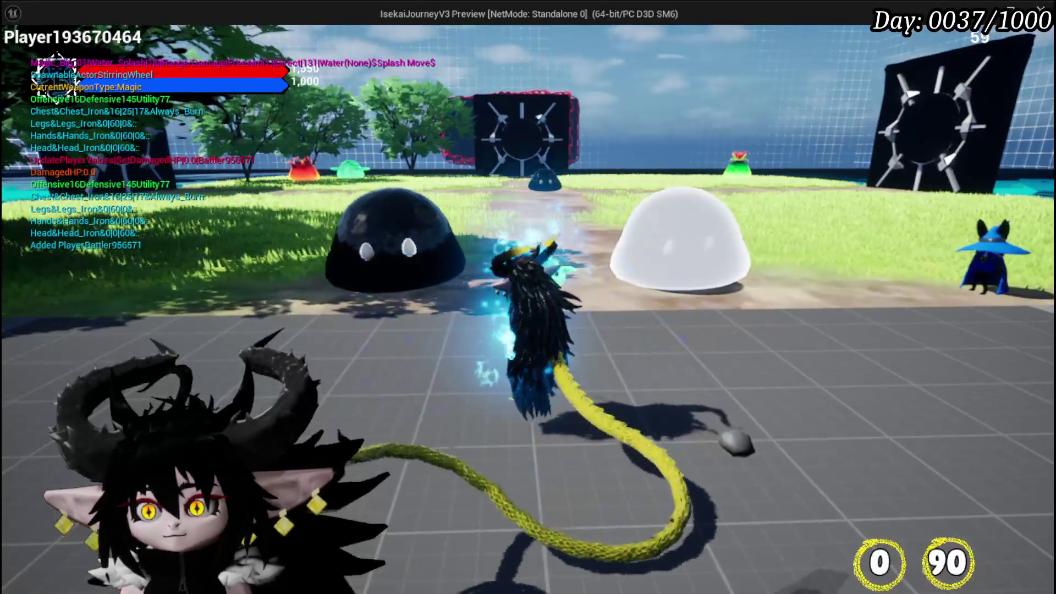
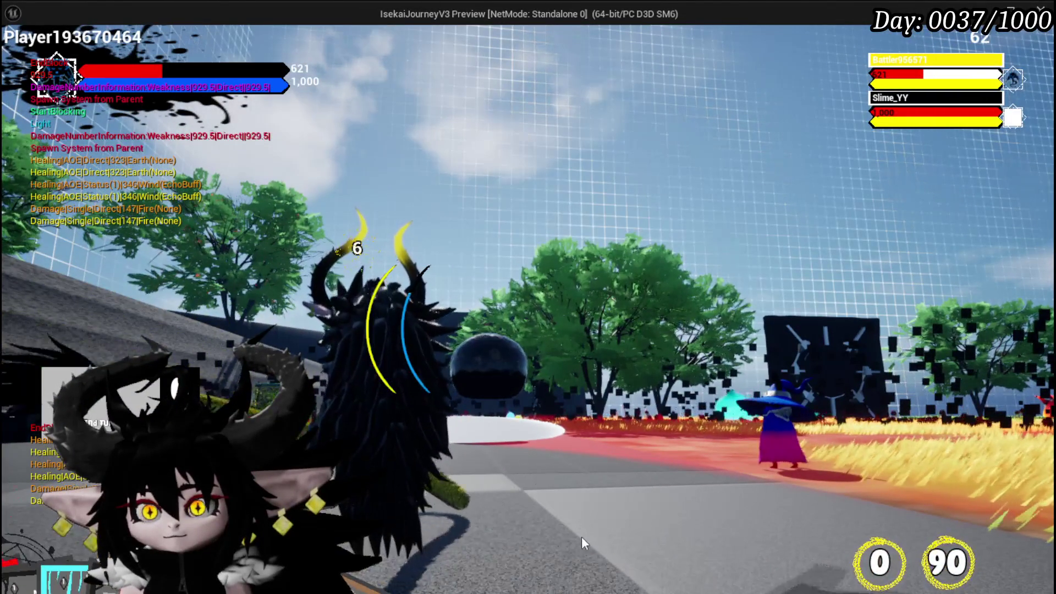
Step: End the Play-in-Editor session and save the current level
key("Escape")
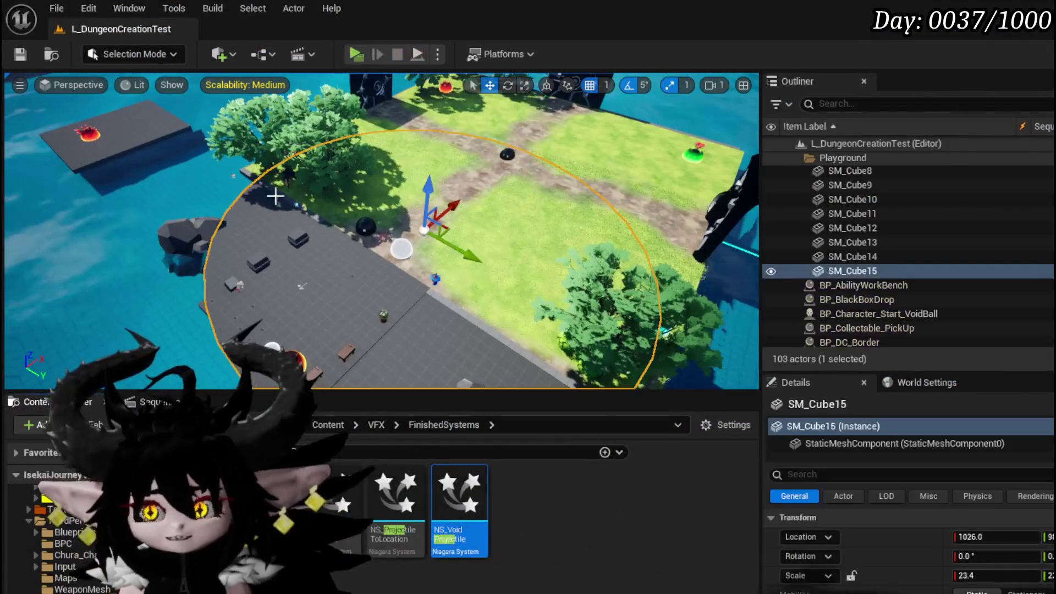
left_click(19, 54)
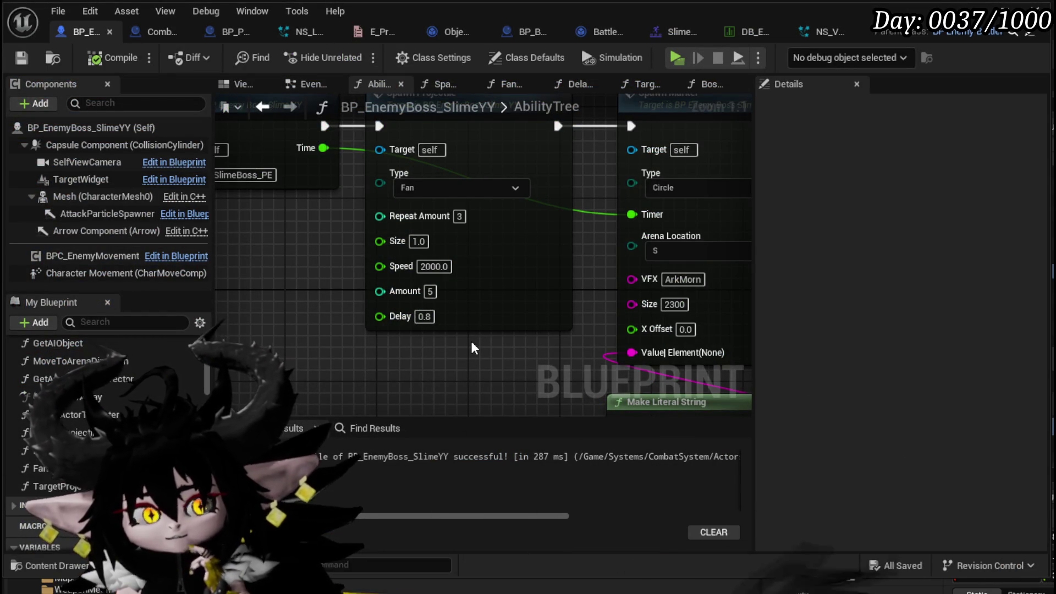
scroll(323, 276, "down", 3)
left_click_drag(355, 372, 537, 275)
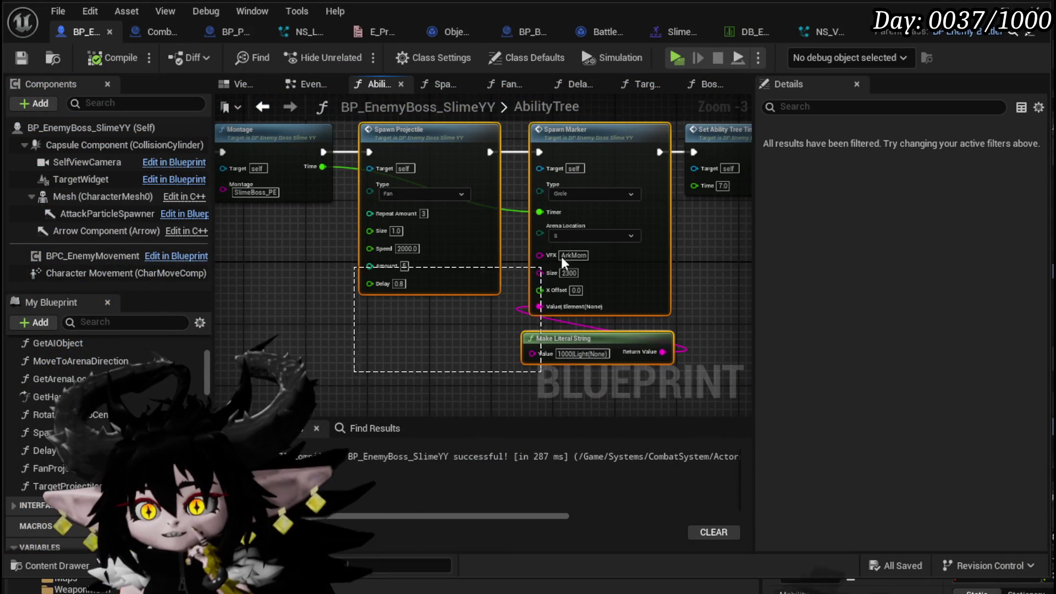
mouse_move(370, 343)
left_mouse_down()
mouse_move(385, 297)
mouse_move(436, 246)
left_mouse_up()
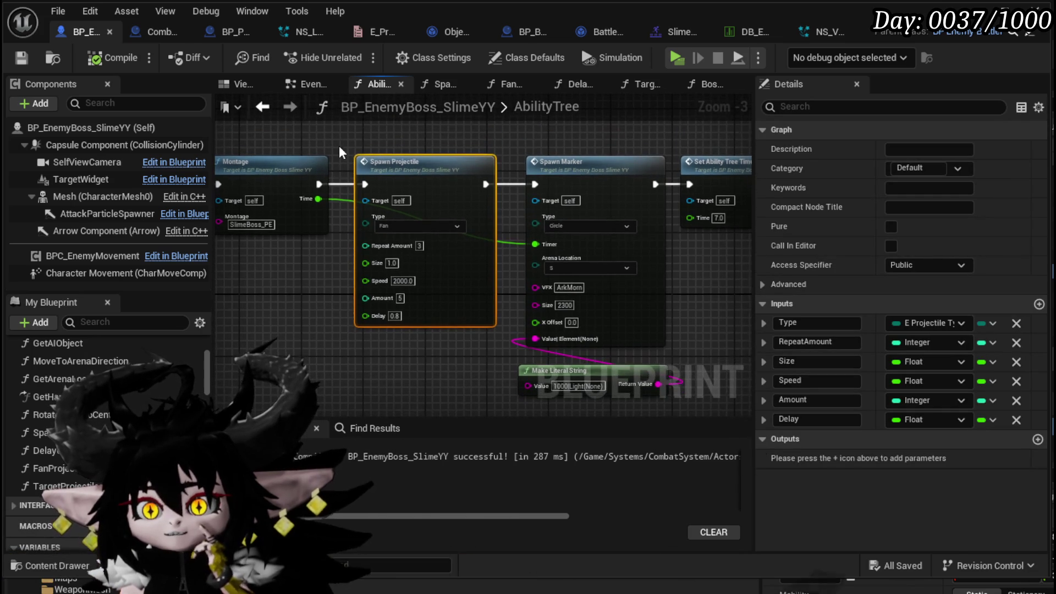
mouse_move(339, 137)
left_mouse_down()
mouse_move(480, 384)
mouse_move(378, 327)
left_mouse_up()
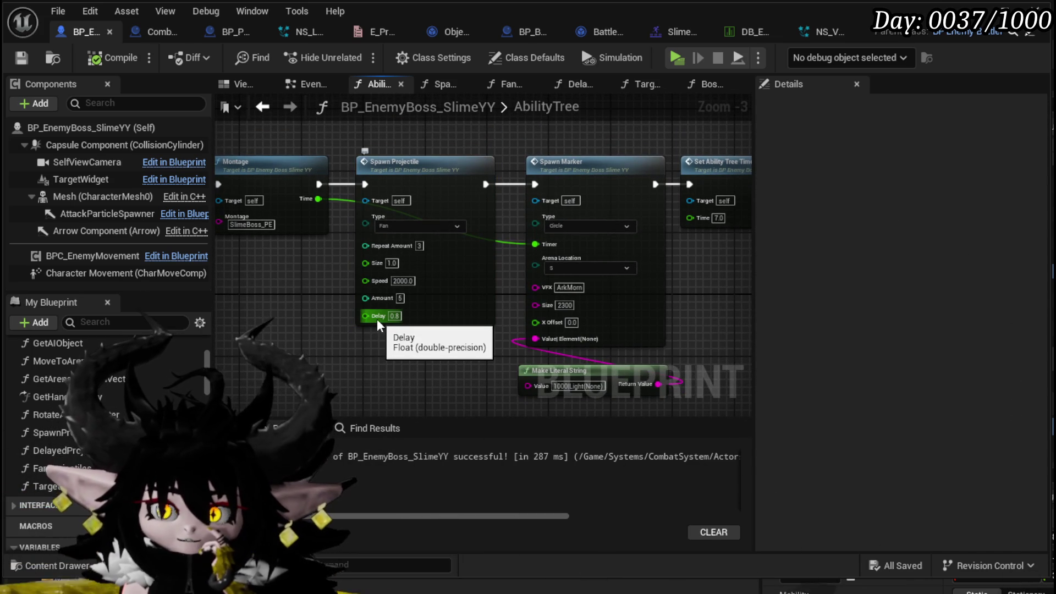
scroll(332, 317, "down", 2)
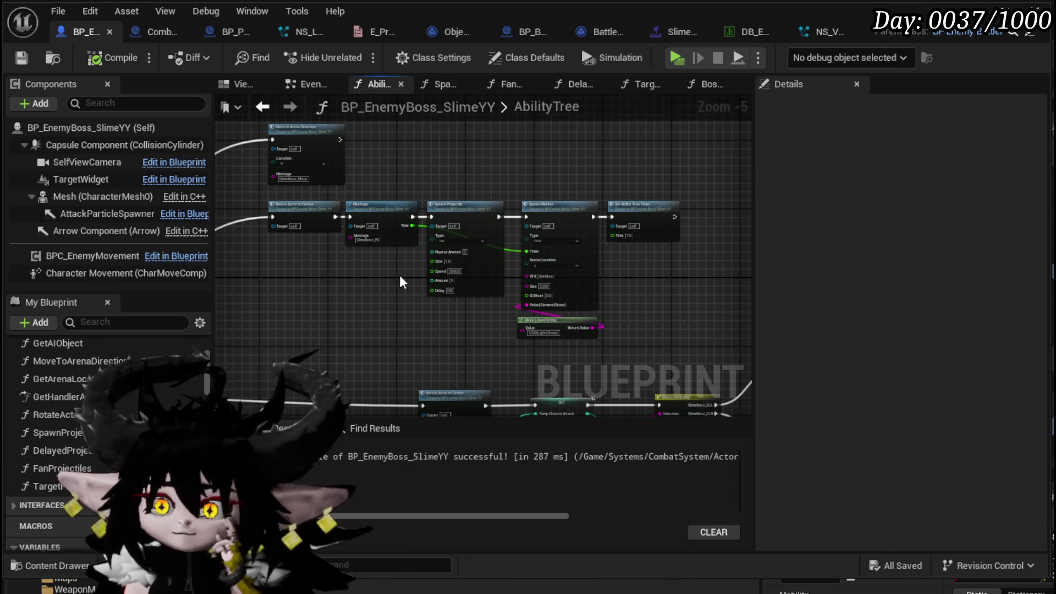
scroll(401, 282, "up", 3)
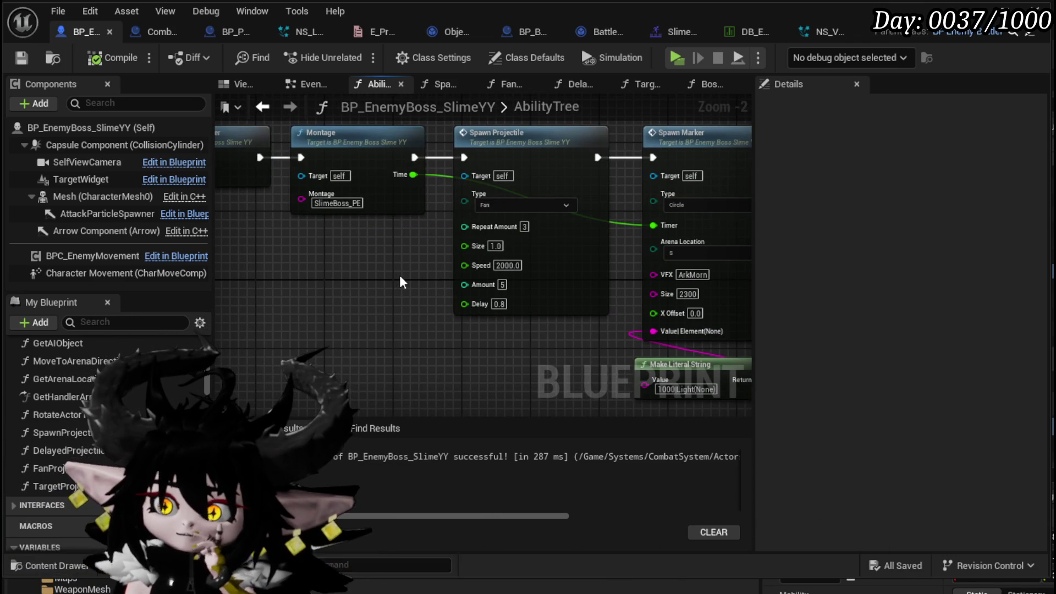
scroll(400, 280, "down", 2)
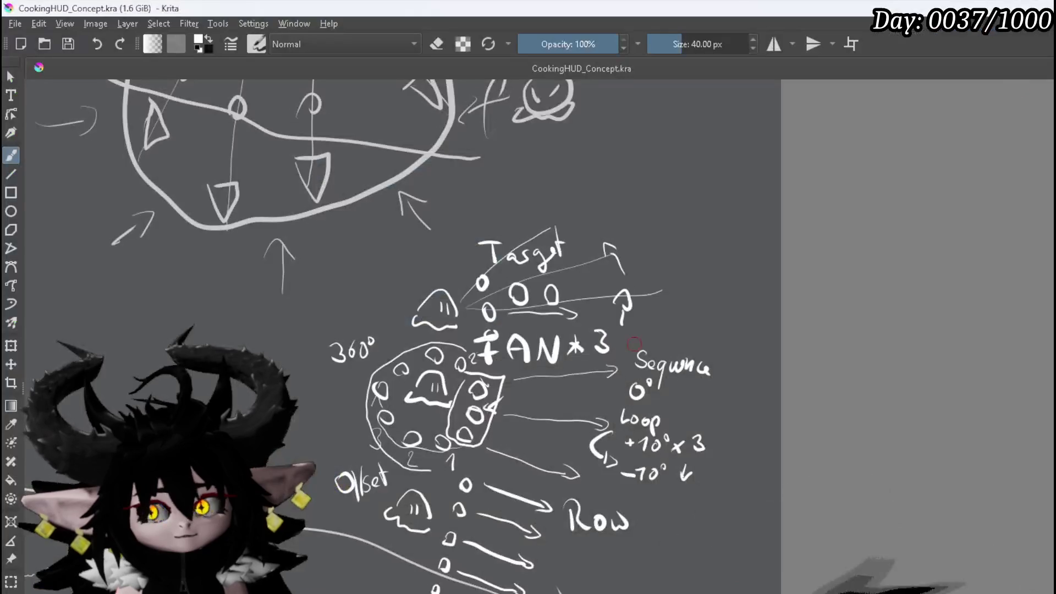
Step: Pan and scroll around the CookingHUD_Concept canvas to review the slime boss attack sketches
scroll(602, 449, "down", 5)
scroll(602, 449, "up", 5)
left_click_drag(326, 407, 427, 502)
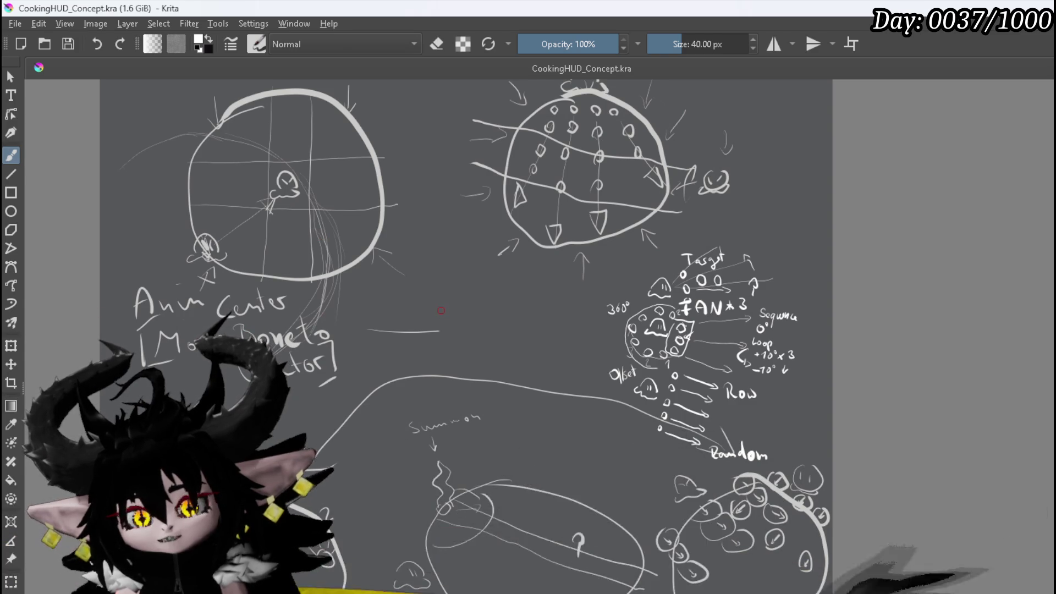
scroll(439, 327, "up", 2)
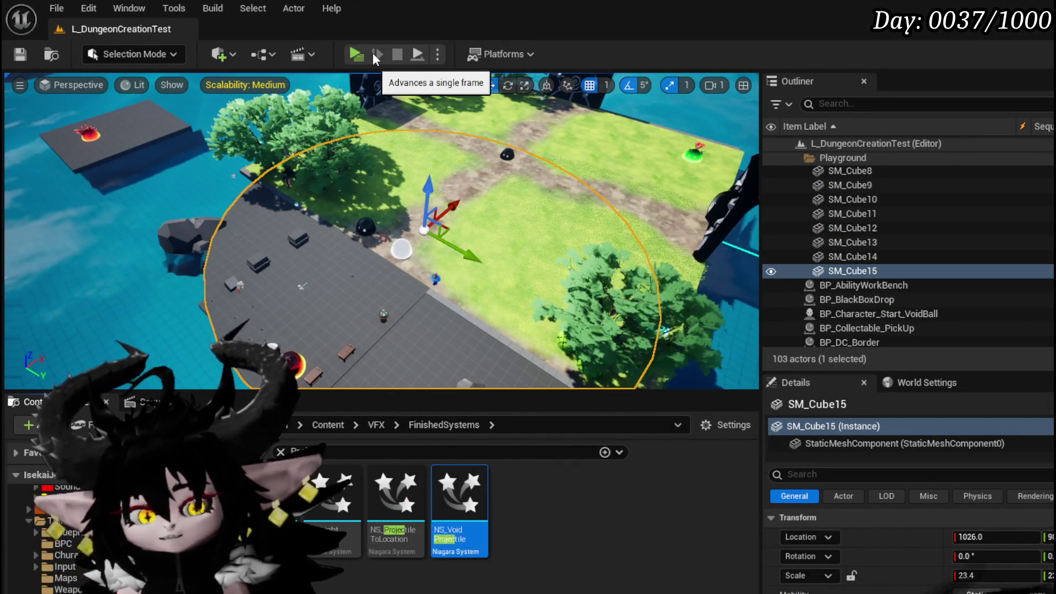
Step: Start a play test, cast a water splash attack, and accept the Slime_YY boss challenge
left_click(356, 55)
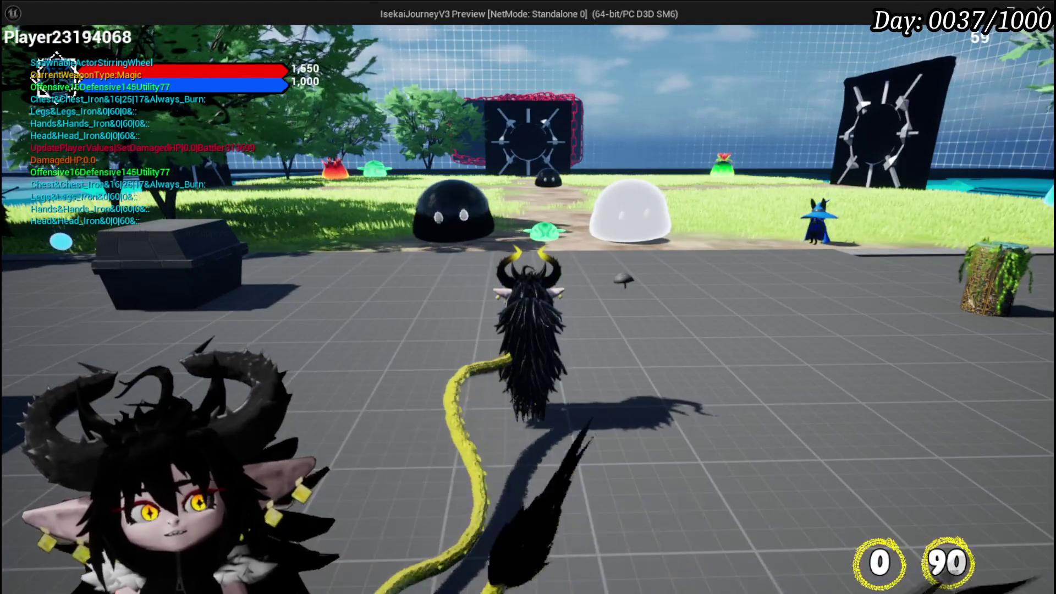
key("1")
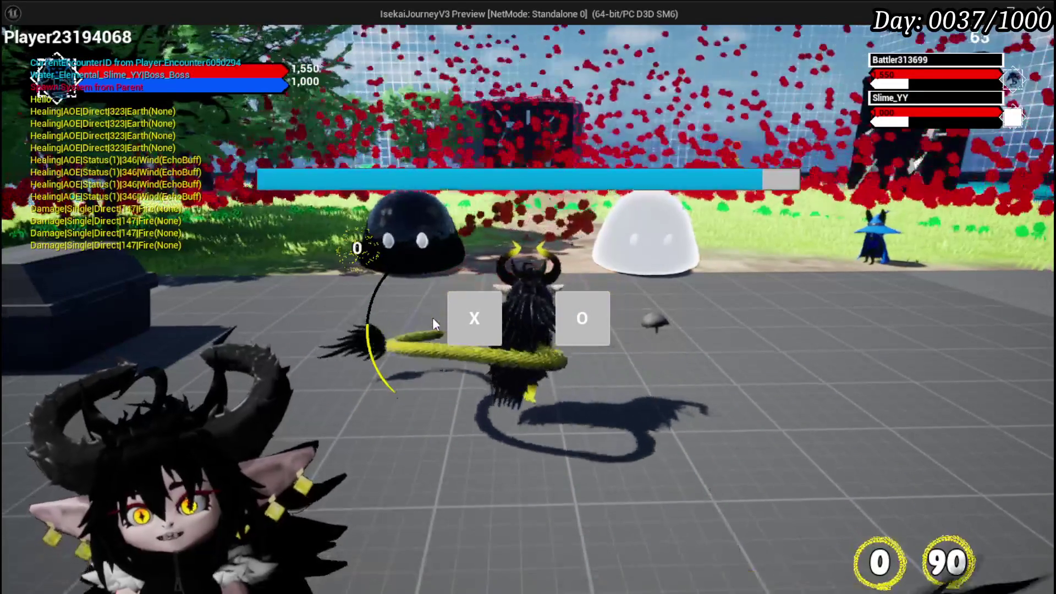
left_click(477, 316)
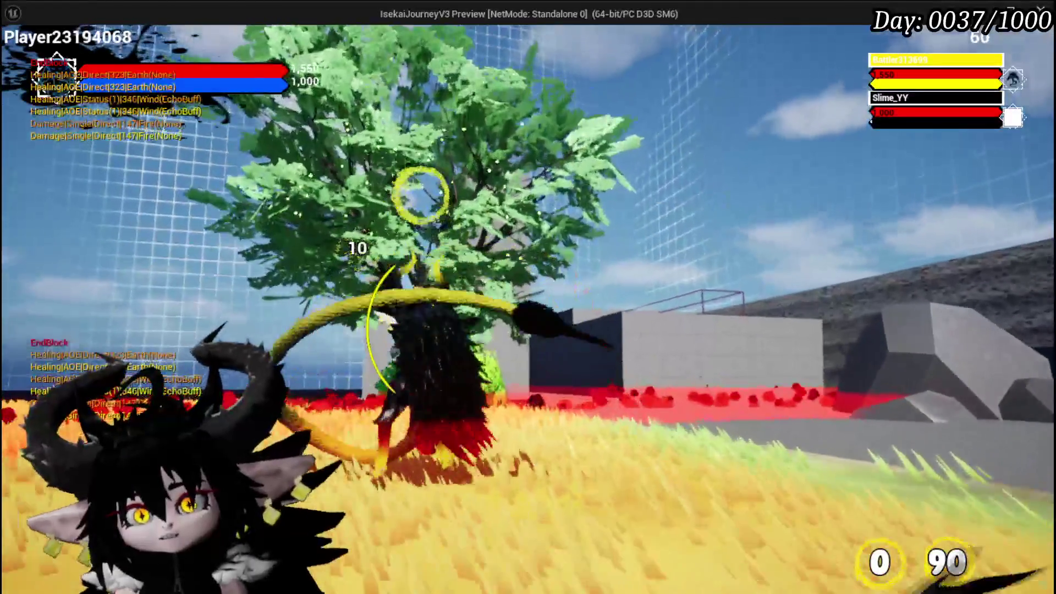
Step: Show the hand of ability cards, then hide it again
key("Tab")
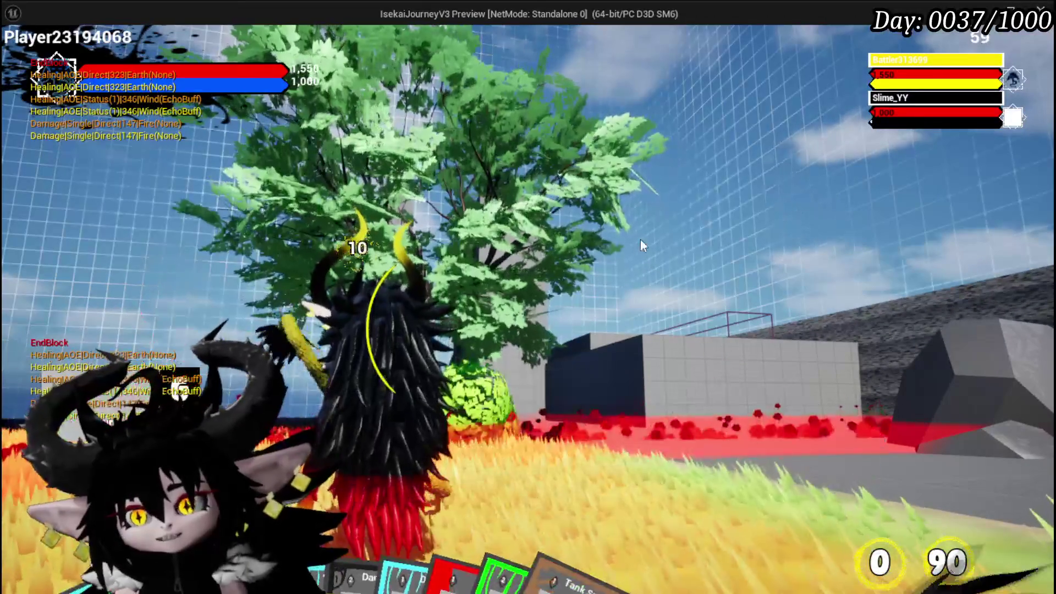
key("Tab")
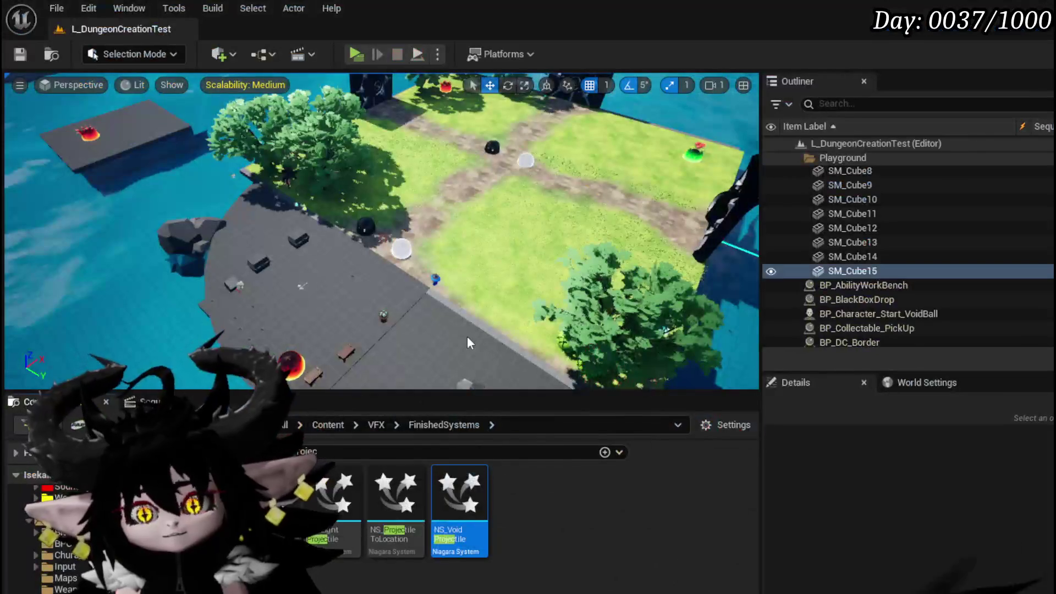
Step: Save the level and pan around the AbilityTree graph
left_click(20, 54)
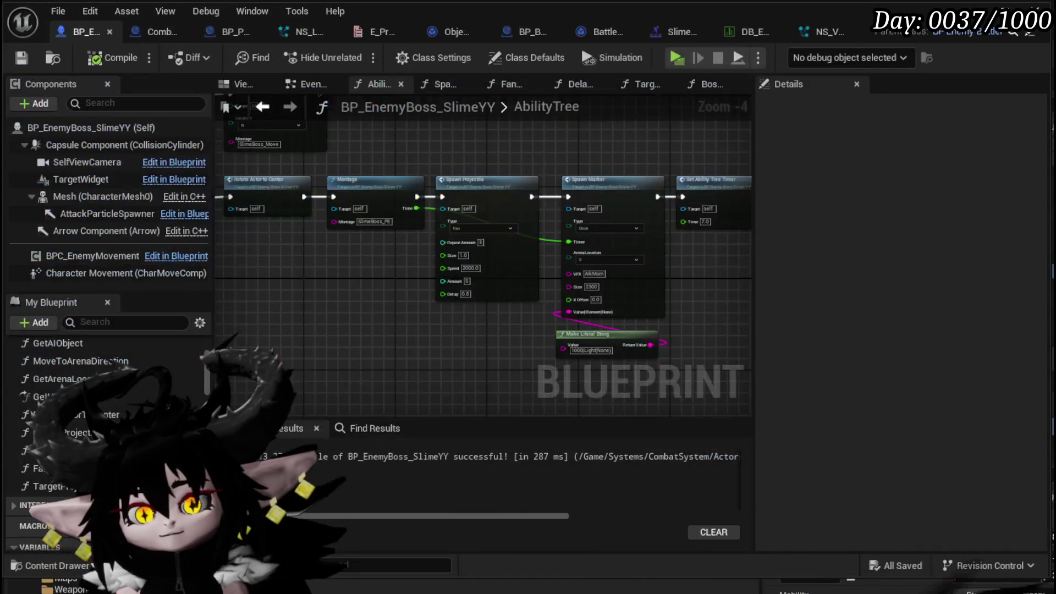
scroll(330, 352, "down", 3)
mouse_move(330, 352)
left_mouse_down()
mouse_move(561, 212)
mouse_move(385, 193)
mouse_move(300, 164)
left_mouse_up()
scroll(299, 164, "up", 3)
Step: Follow the Spawn Delayed Marker node to its EventGraph event and open the SpawnMarker function
left_click_drag(440, 280, 444, 170)
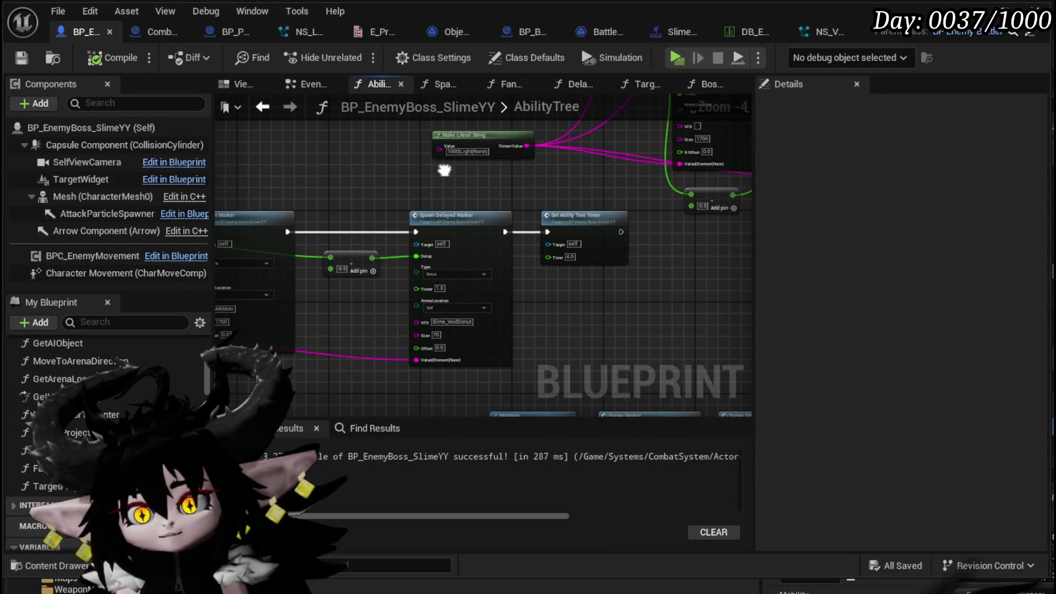
left_click_drag(444, 170, 457, 148)
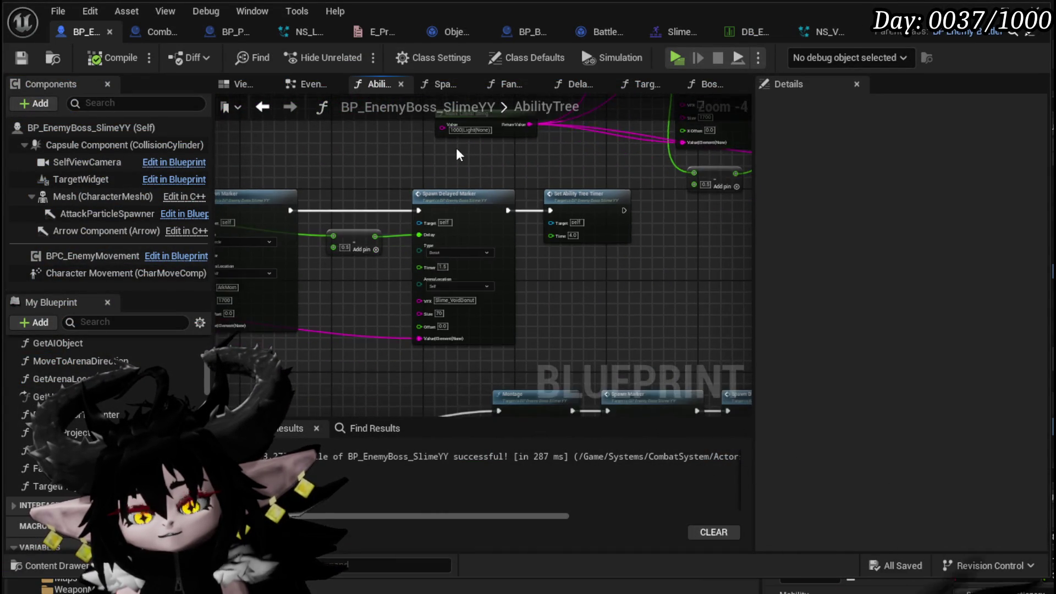
scroll(456, 148, "up", 1)
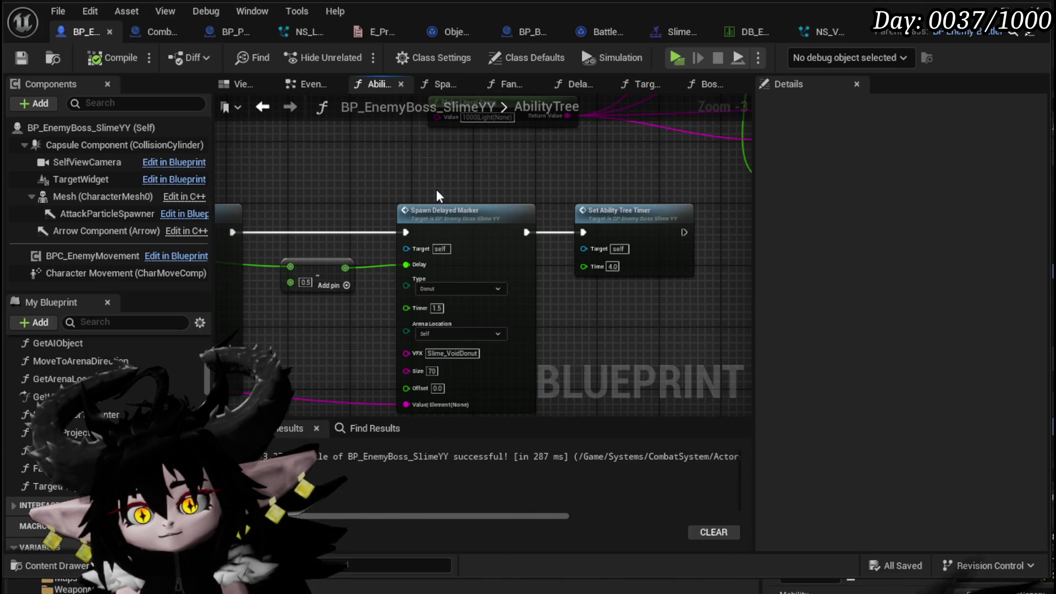
double_click(437, 242)
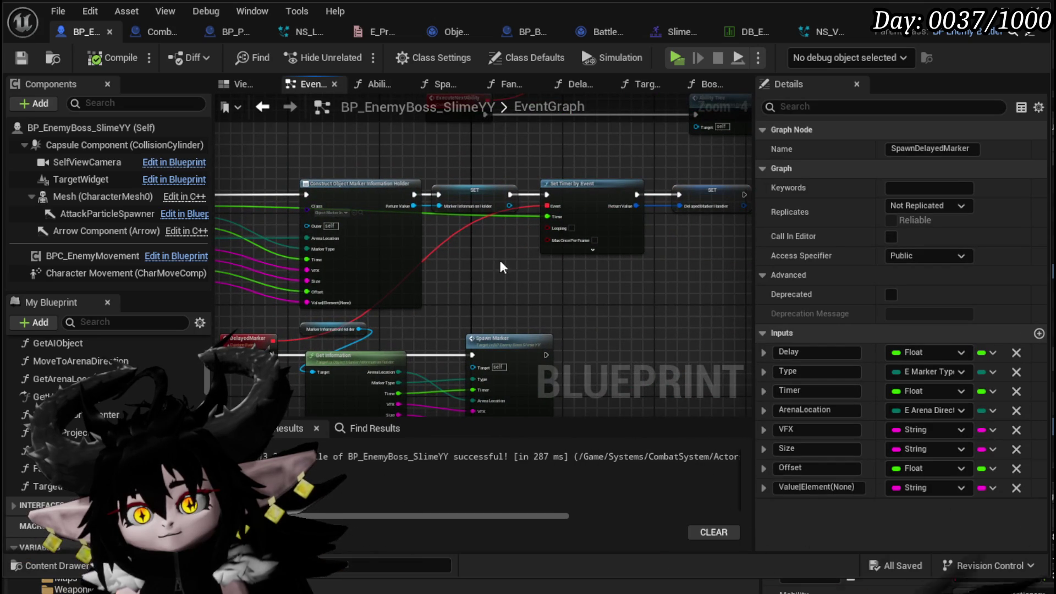
scroll(541, 273, "down", 3)
double_click(523, 311)
Step: Toggle the Lingering? setting on the Enemy Spawn Donut node
scroll(487, 277, "up", 5)
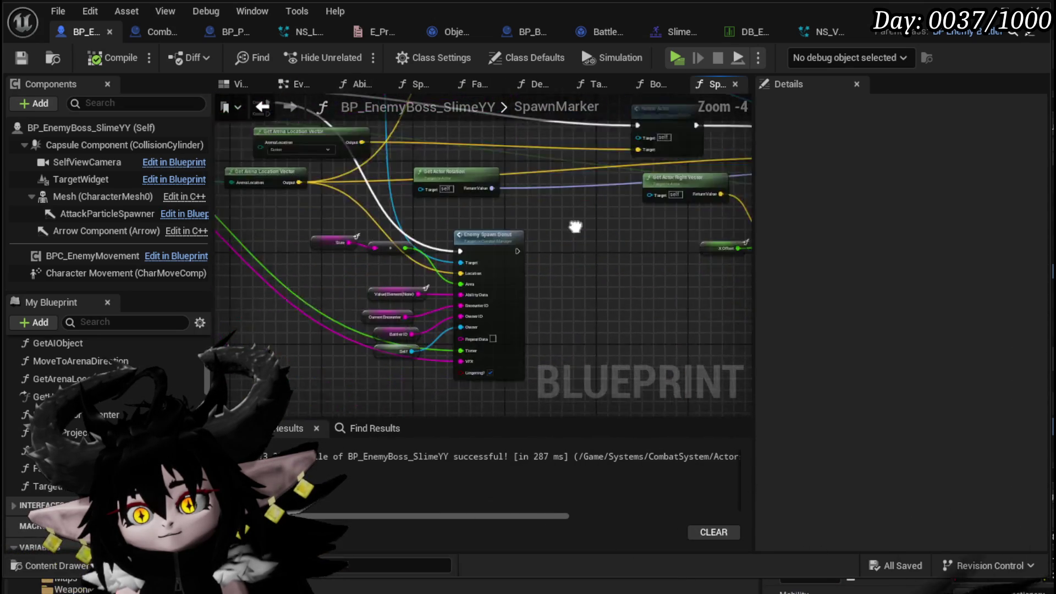
left_click(486, 346)
scroll(524, 366, "down", 3)
Step: Compile and save BP_EnemyBoss_SlimeYY, then look around the arena in the level view
left_click(104, 55)
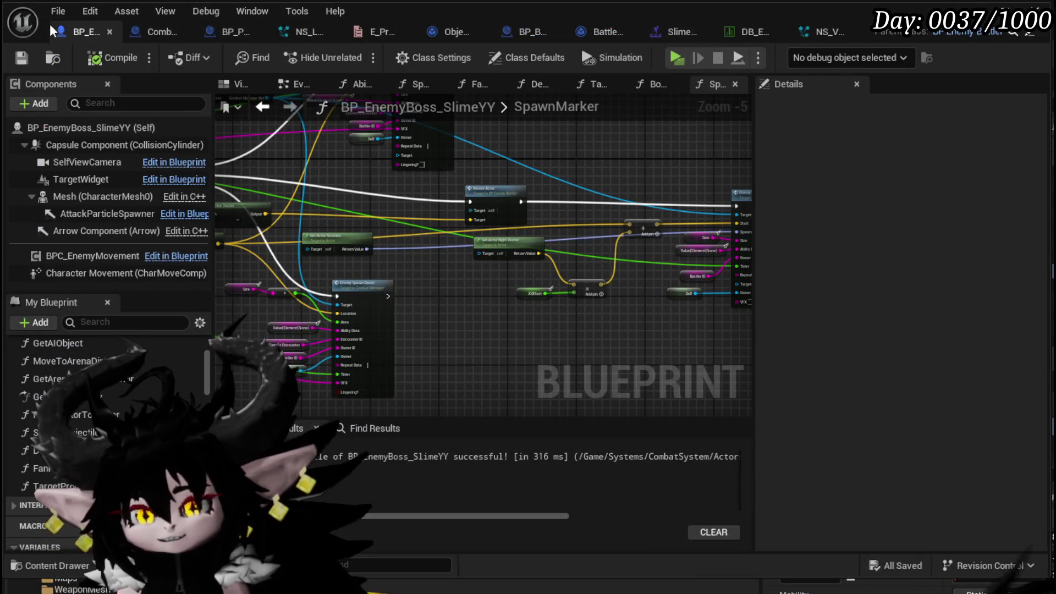
scroll(522, 237, "down", 4)
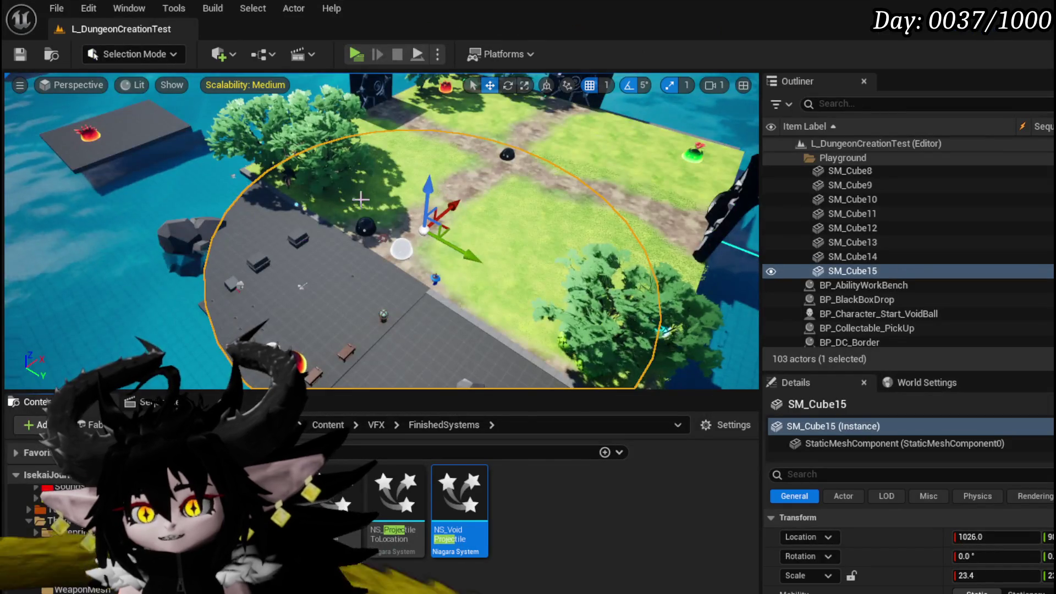
mouse_move(361, 199)
left_mouse_down()
mouse_move(316, 204)
mouse_move(338, 209)
left_mouse_up()
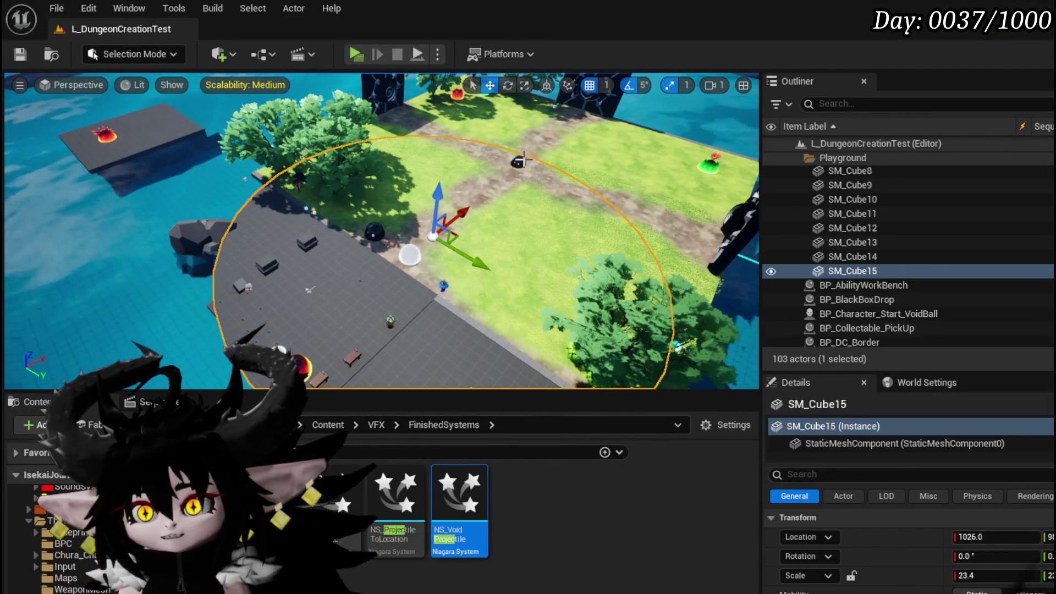
Step: Raise the grey arena floor SM_Cube15 to cover the grass crossroads
left_click(517, 162)
mouse_move(578, 171)
left_mouse_down()
mouse_move(561, 157)
mouse_move(561, 134)
mouse_move(561, 173)
mouse_move(550, 181)
left_mouse_up()
key("f")
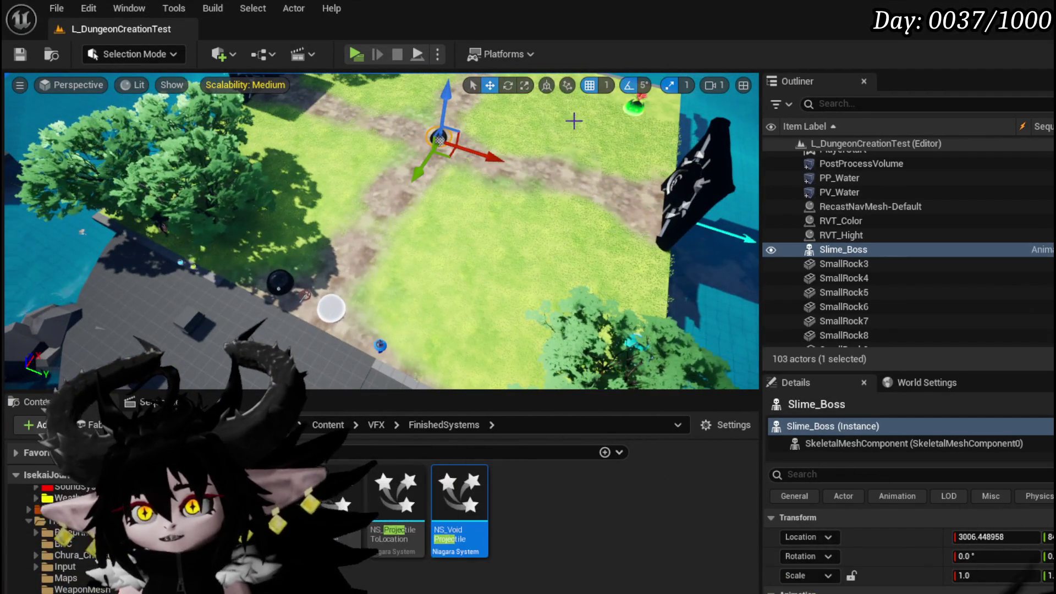
left_click_drag(354, 239, 370, 243)
left_click(355, 194)
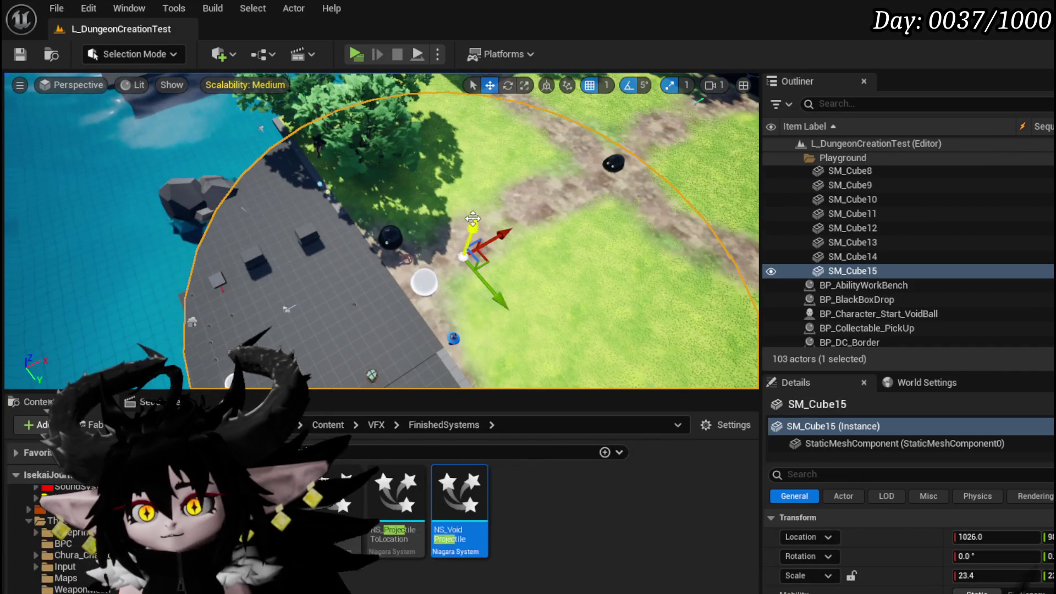
left_click_drag(473, 227, 473, 216)
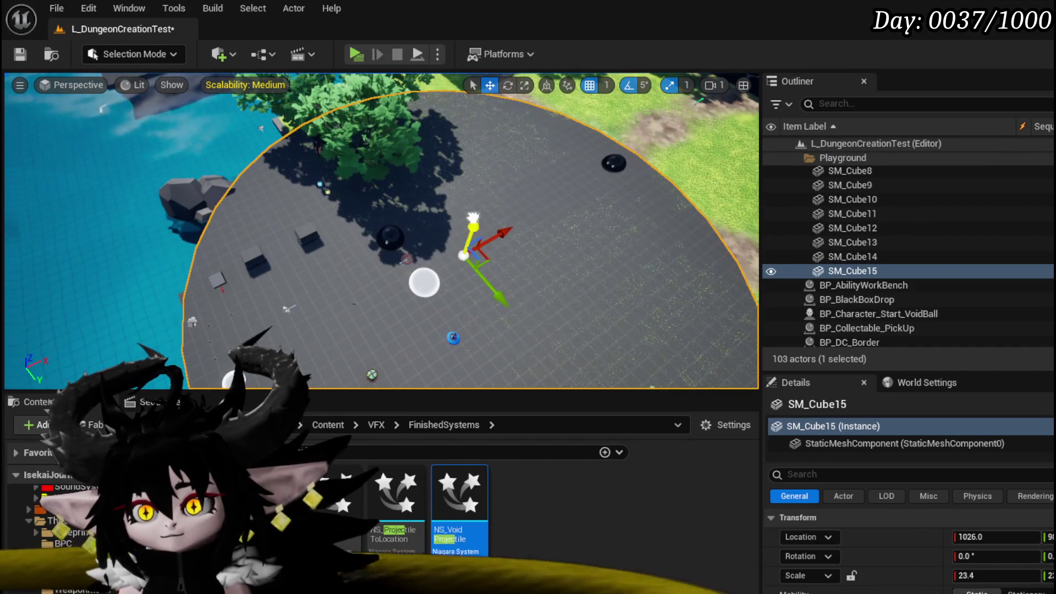
Step: Reselect Slime_Boss, open its Sequencer timeline in Animation mode, and scrub back to the start
left_click(613, 163)
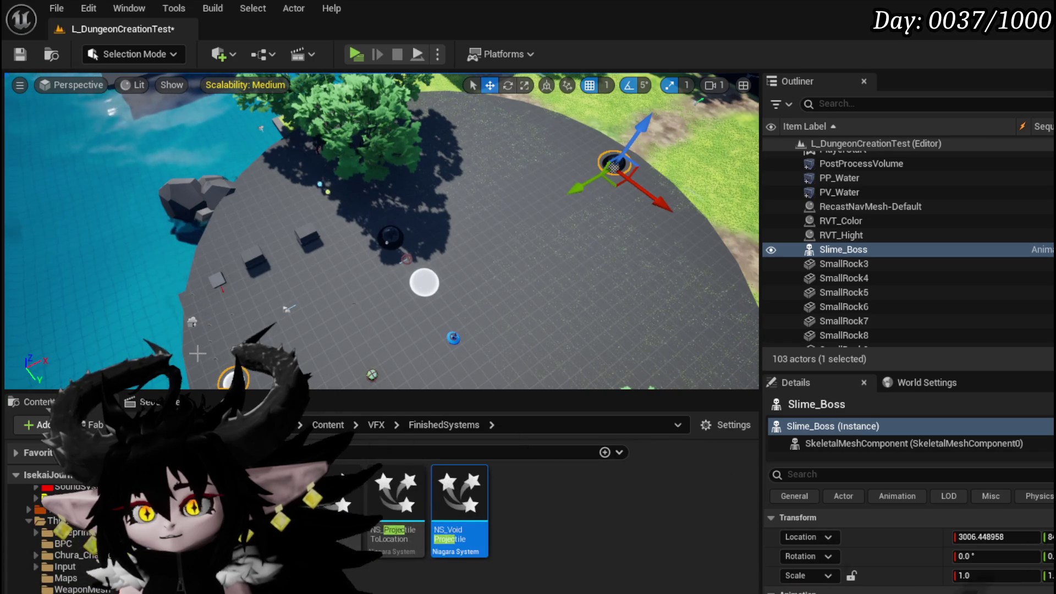
left_click(144, 402)
left_click(135, 55)
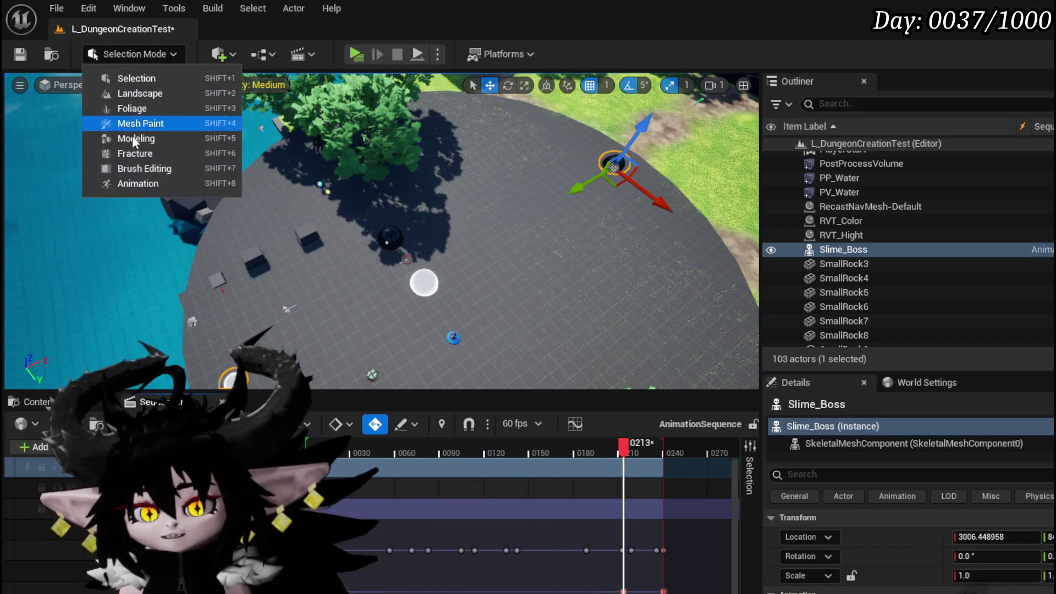
left_click(130, 180)
left_click_drag(402, 201, 358, 204)
left_click_drag(620, 457, 308, 457)
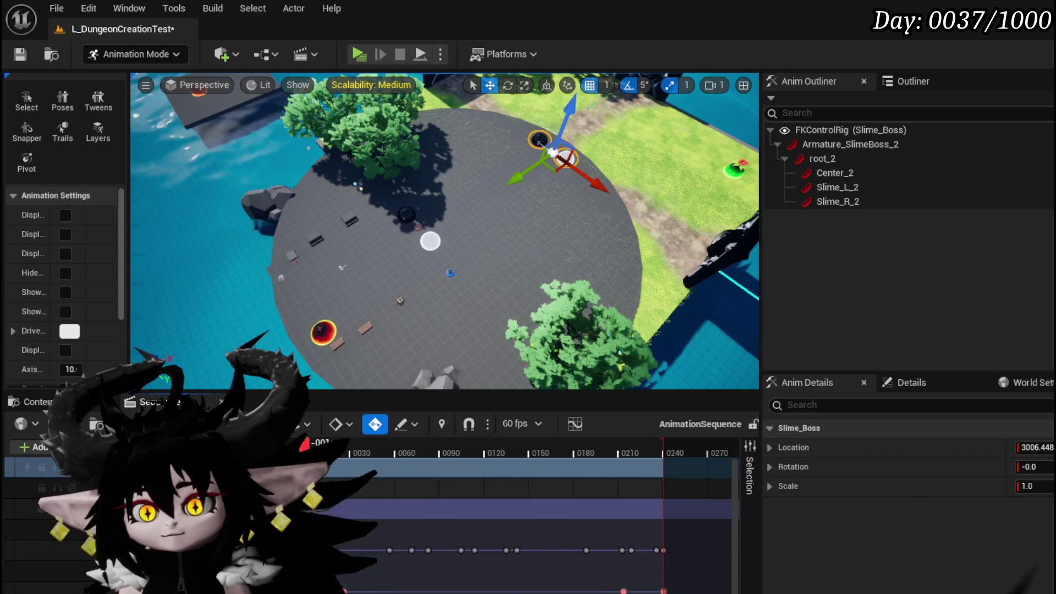
Step: Step the playhead forward to frame 0000 and save with Ctrl+S
key("Right")
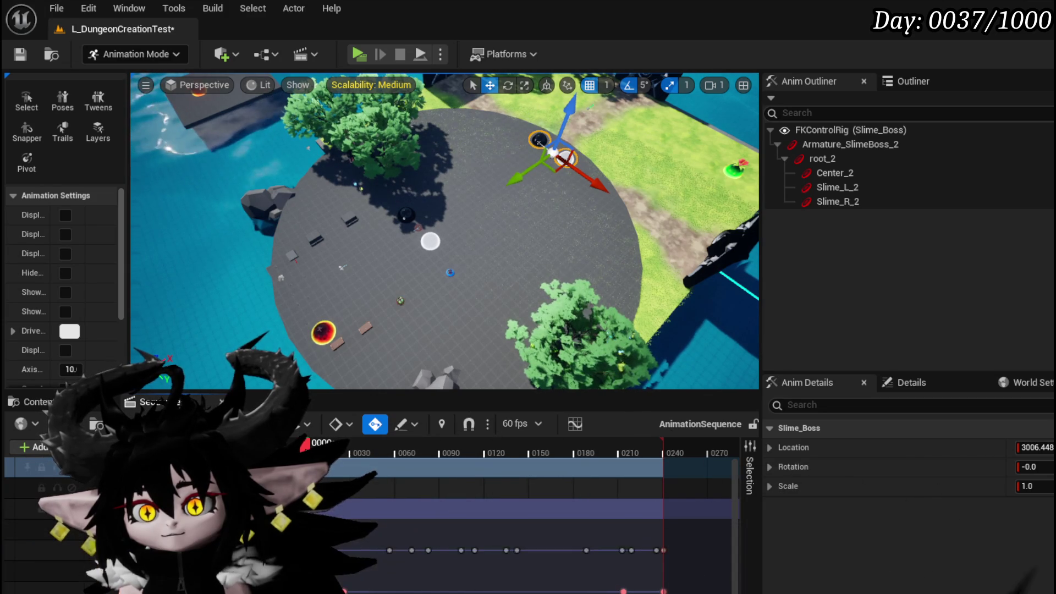
key("ctrl+s")
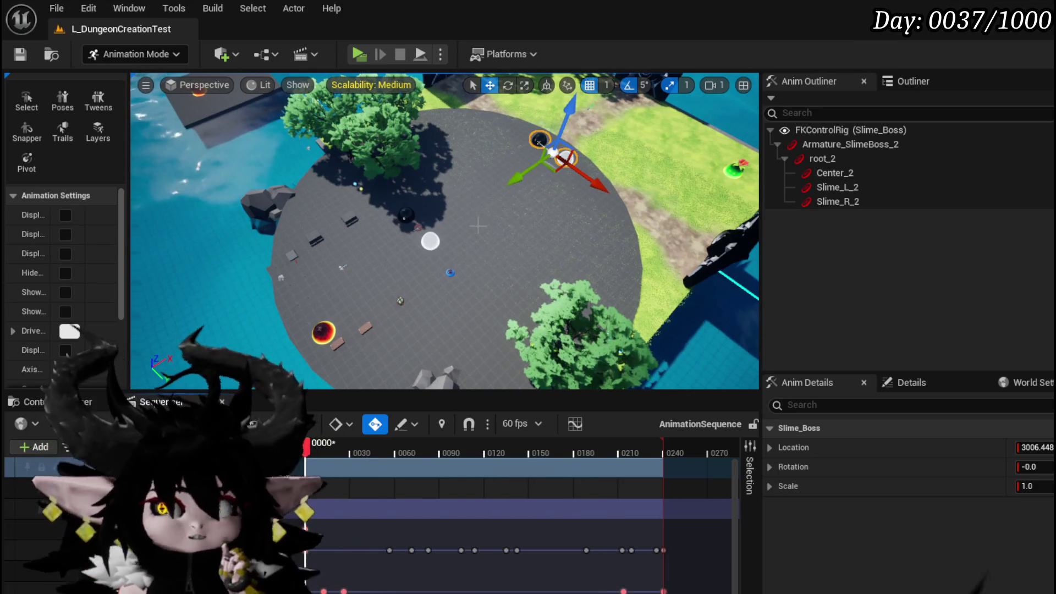
Step: Drag the Slime_Boss rig onto the arena floor (Location 1002.448) and scrub back to the start
mouse_move(519, 177)
left_mouse_down()
mouse_move(392, 275)
mouse_move(528, 220)
mouse_move(434, 126)
mouse_move(418, 259)
mouse_move(429, 231)
mouse_move(363, 231)
left_mouse_up()
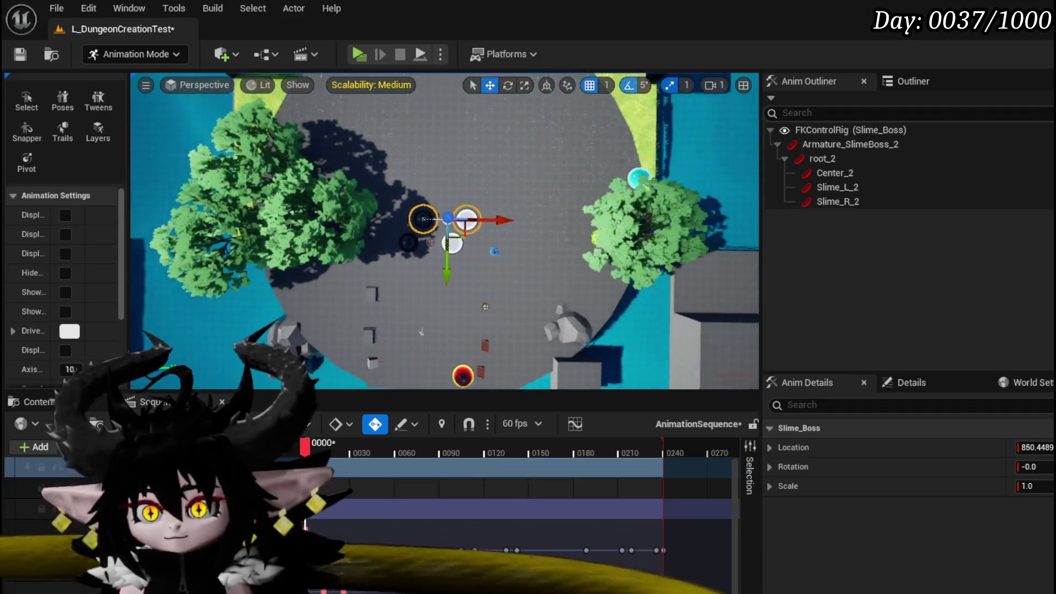
scroll(444, 231, "down", 2)
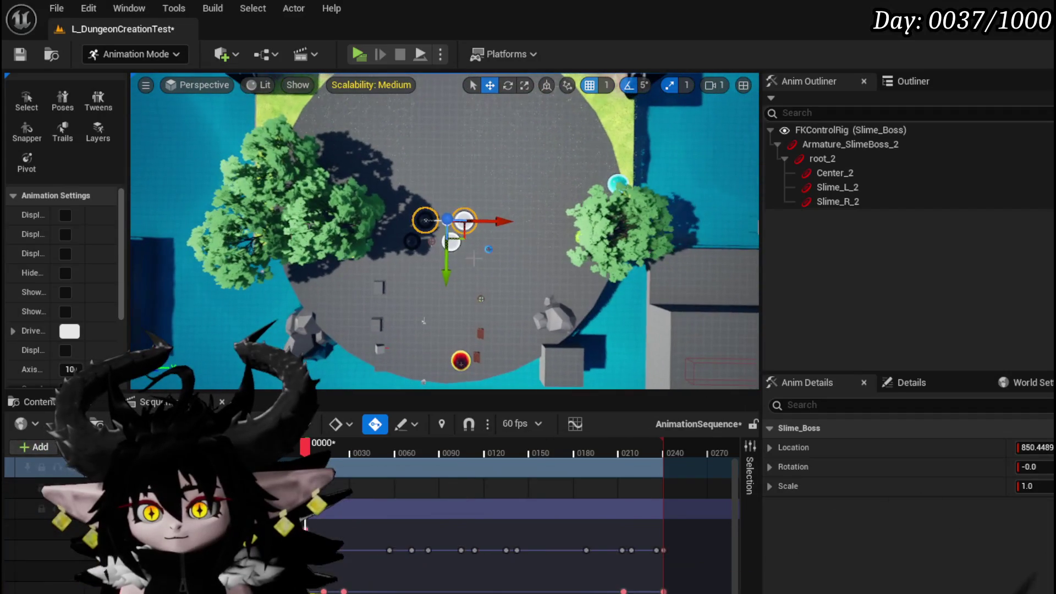
left_click_drag(496, 255, 456, 225)
scroll(445, 231, "down", 3)
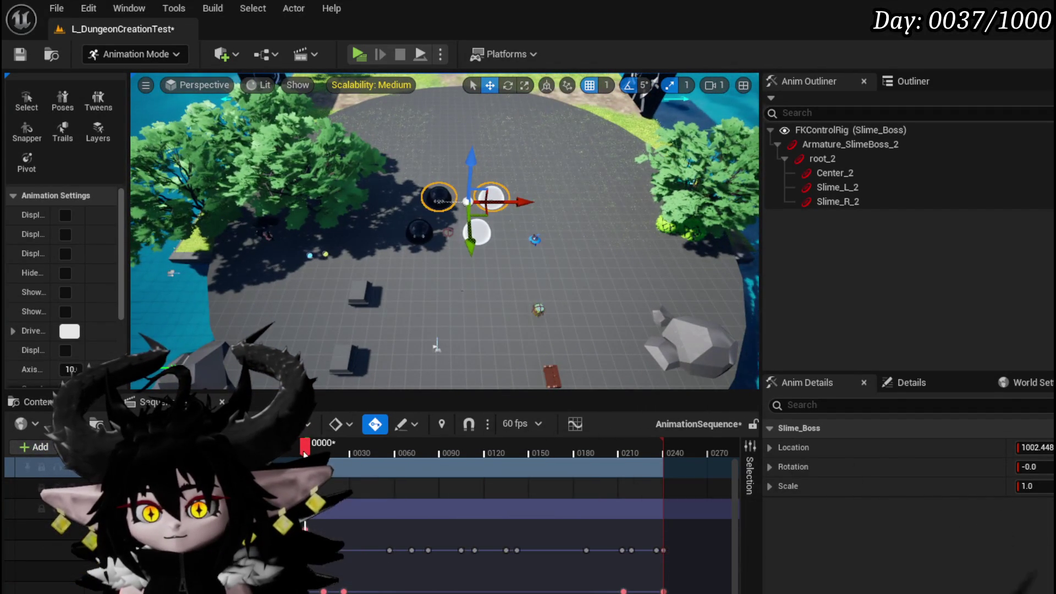
left_click_drag(303, 452, 309, 453)
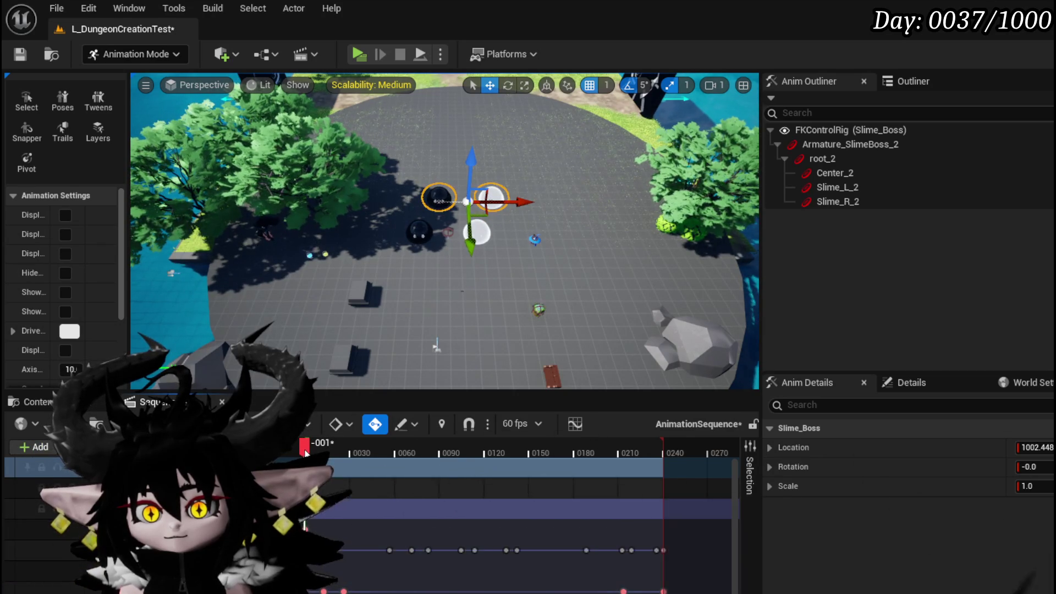
left_click(378, 528)
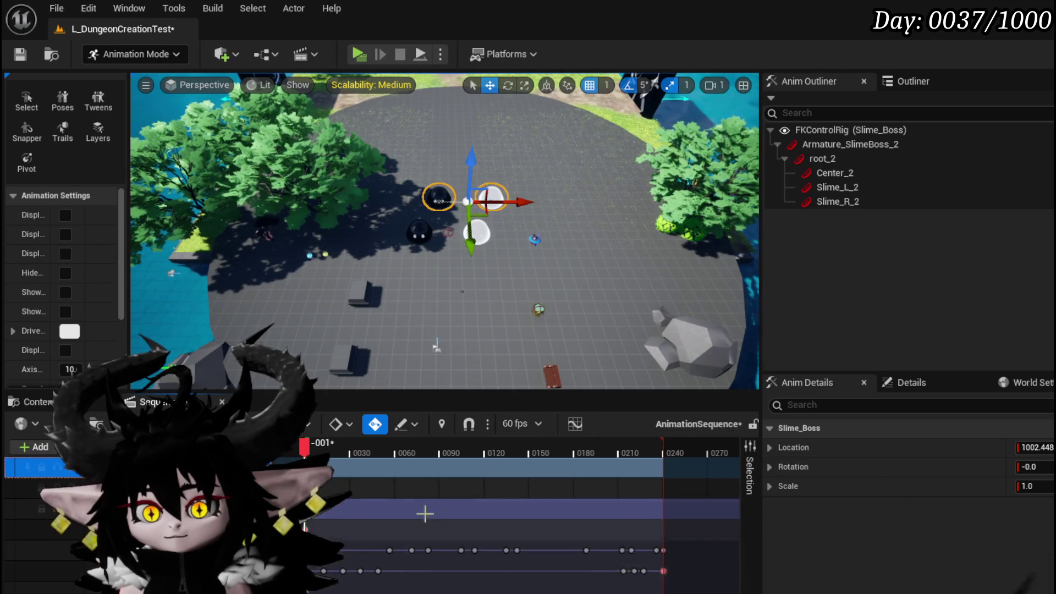
Step: Box-select and delete the rig's earlier keyframes, then scrub to around frame 13
left_click_drag(482, 591, 659, 587)
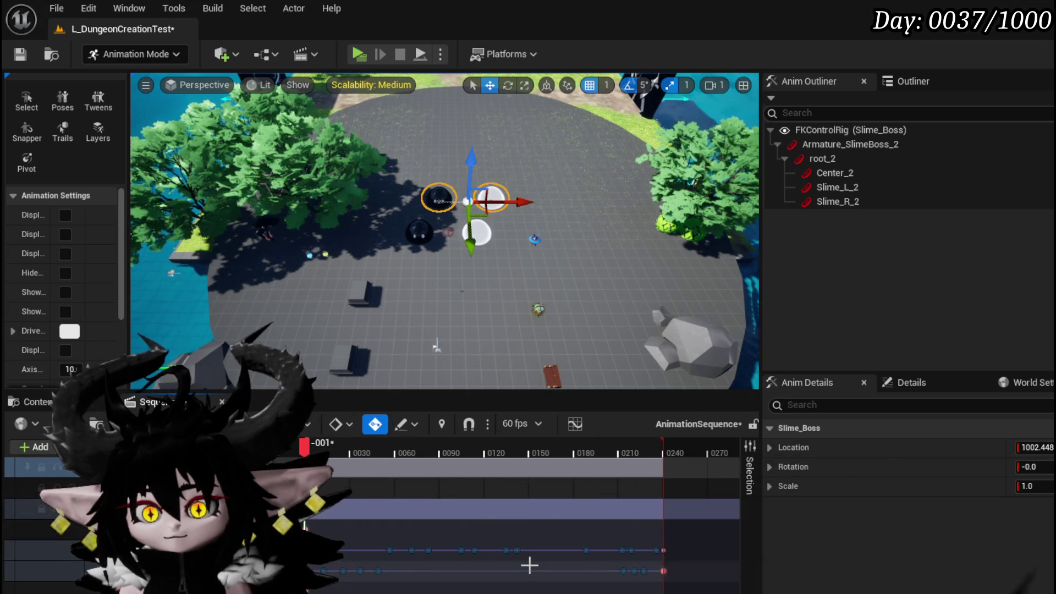
key("Delete")
left_click(312, 448)
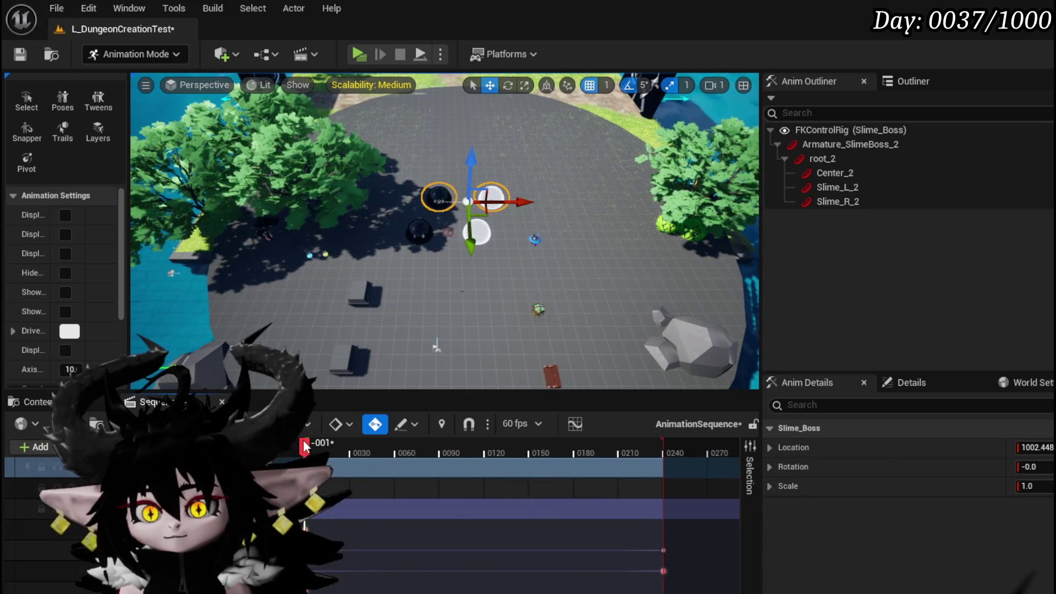
left_click_drag(322, 448, 326, 448)
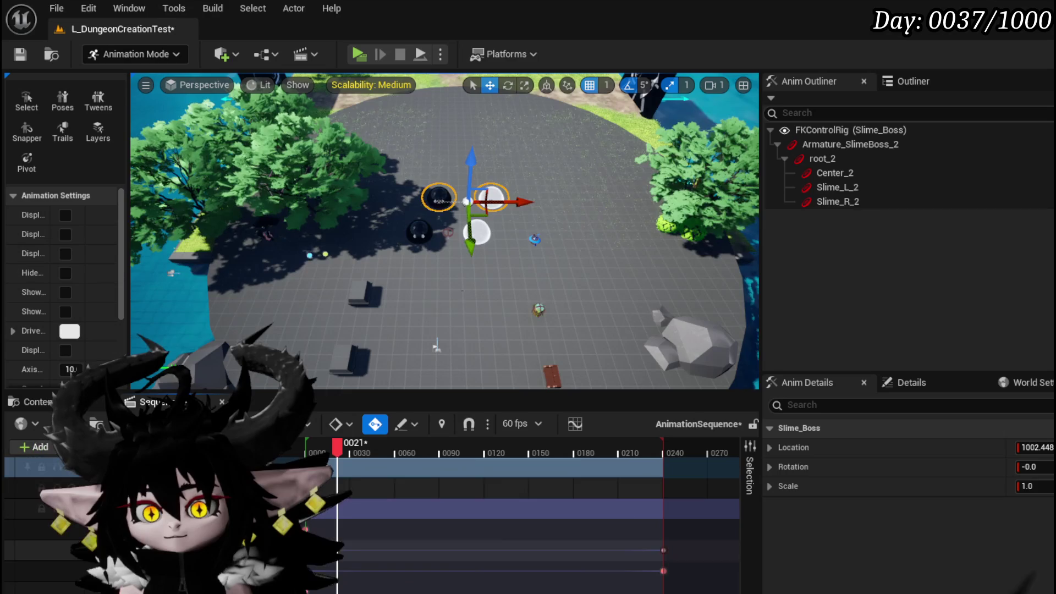
Step: Preview Slime_R_2 at frame 22, save the Slime_Boss sequence, then select Slime_L_2
left_click(507, 198)
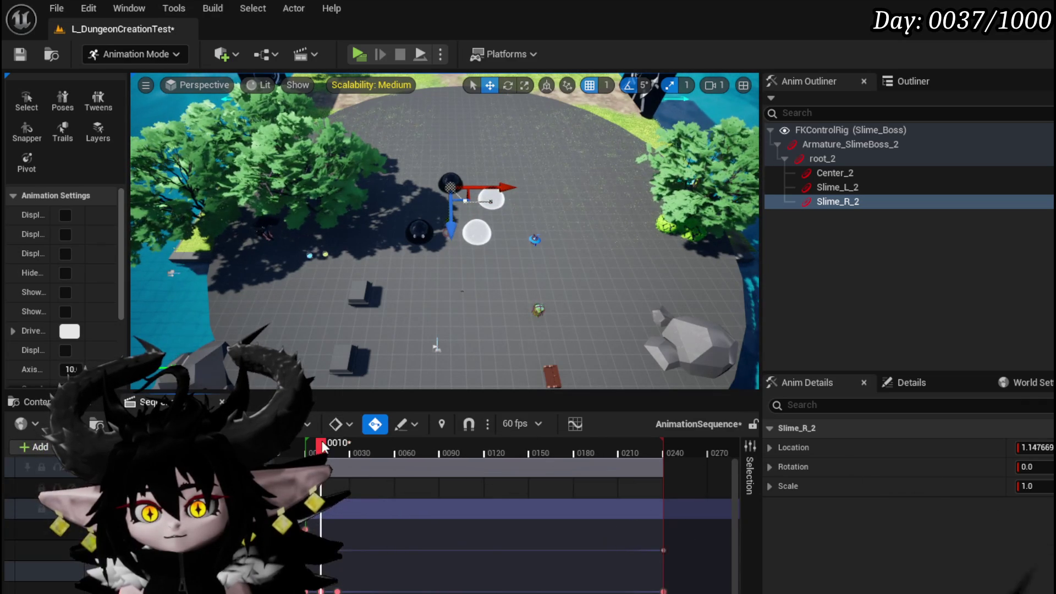
left_click_drag(334, 447, 312, 448)
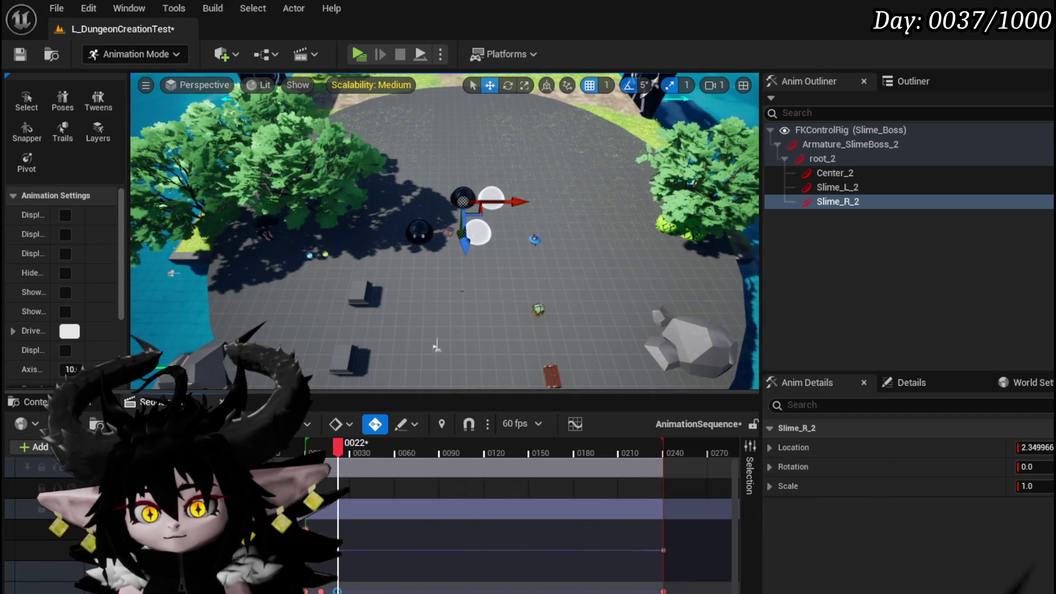
key("ctrl+s")
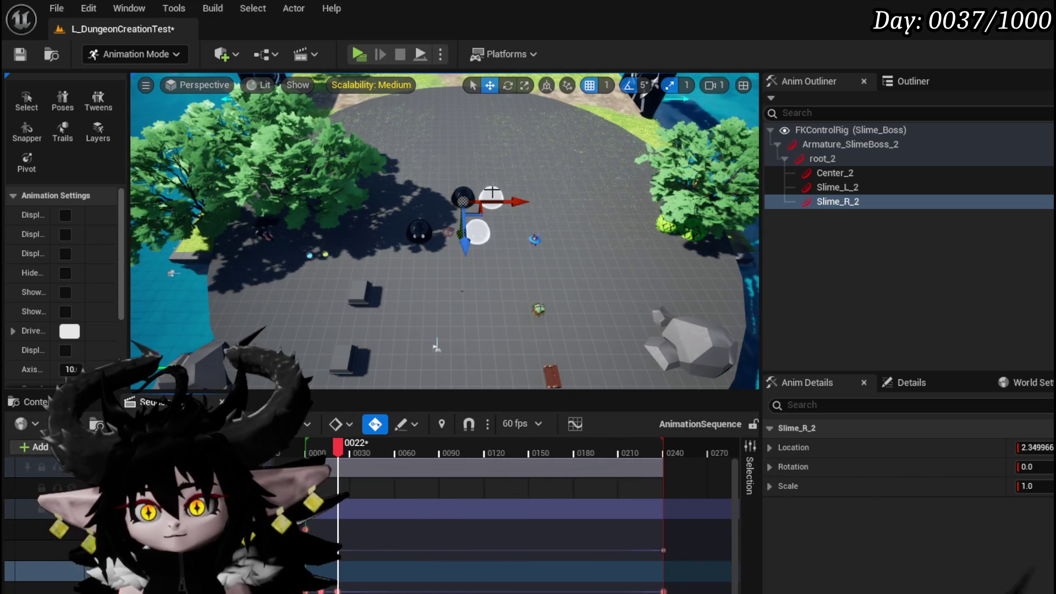
left_click(837, 187)
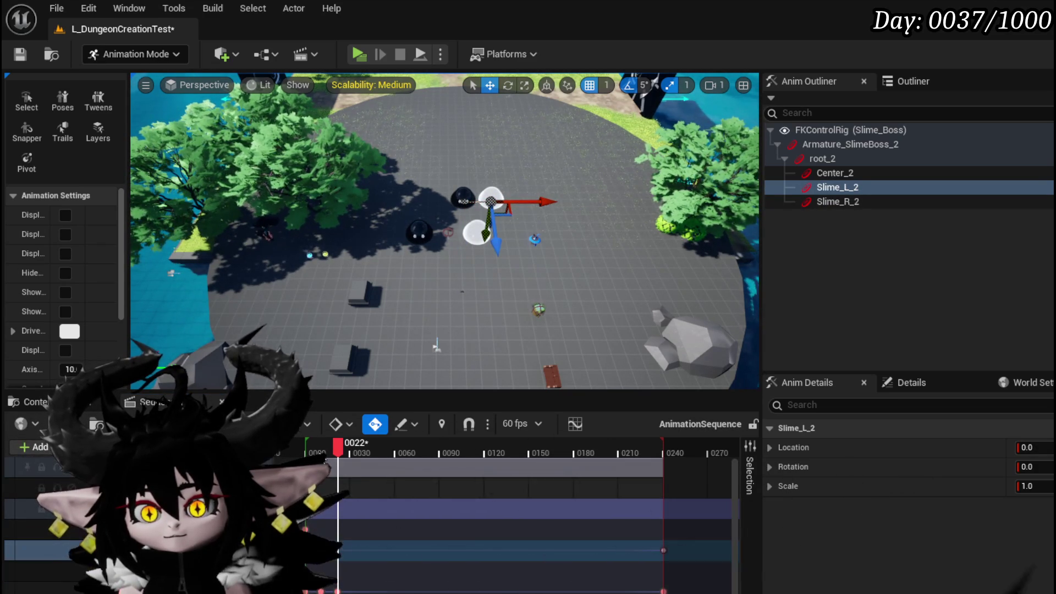
Step: At frame 10, nudge Slime_L_2 slightly downward, reselect it alone and swing the view across the arena
scroll(362, 561, "down", 2)
left_click_drag(342, 442, 323, 455)
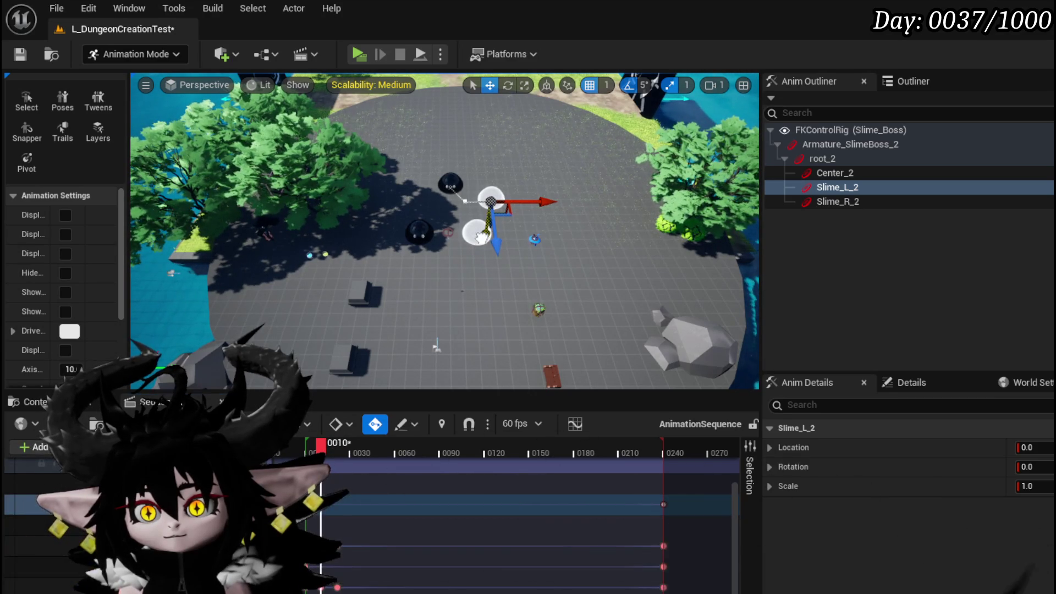
left_click_drag(480, 253, 481, 255)
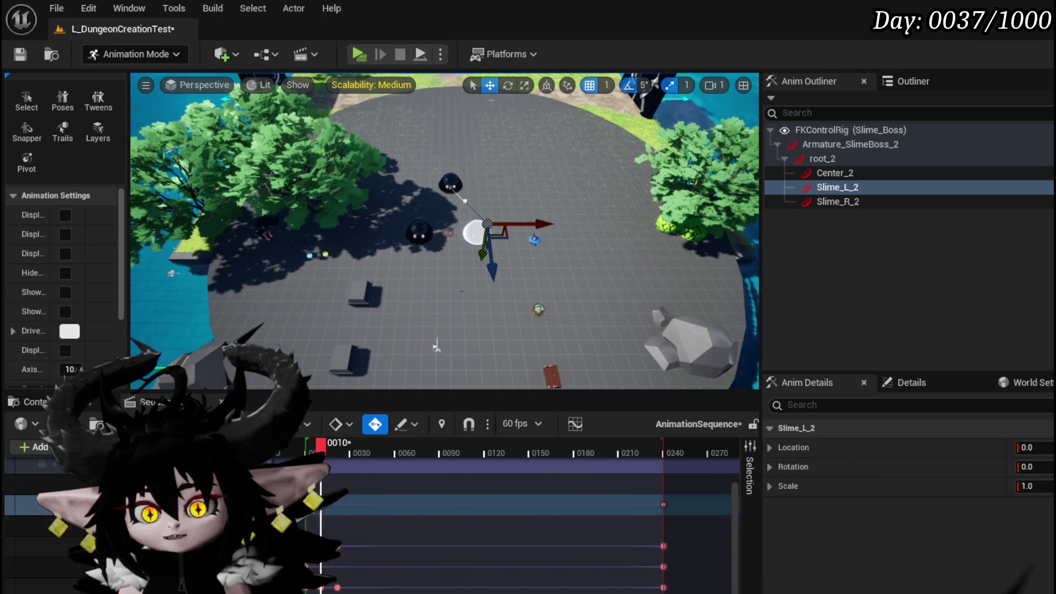
left_click(837, 201)
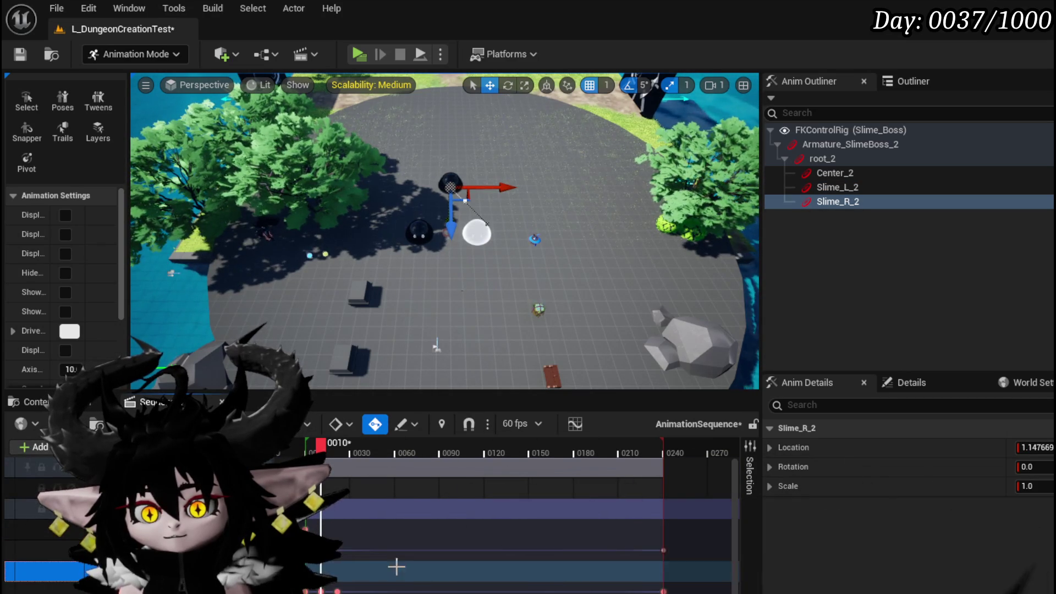
left_click(419, 232, "ctrl")
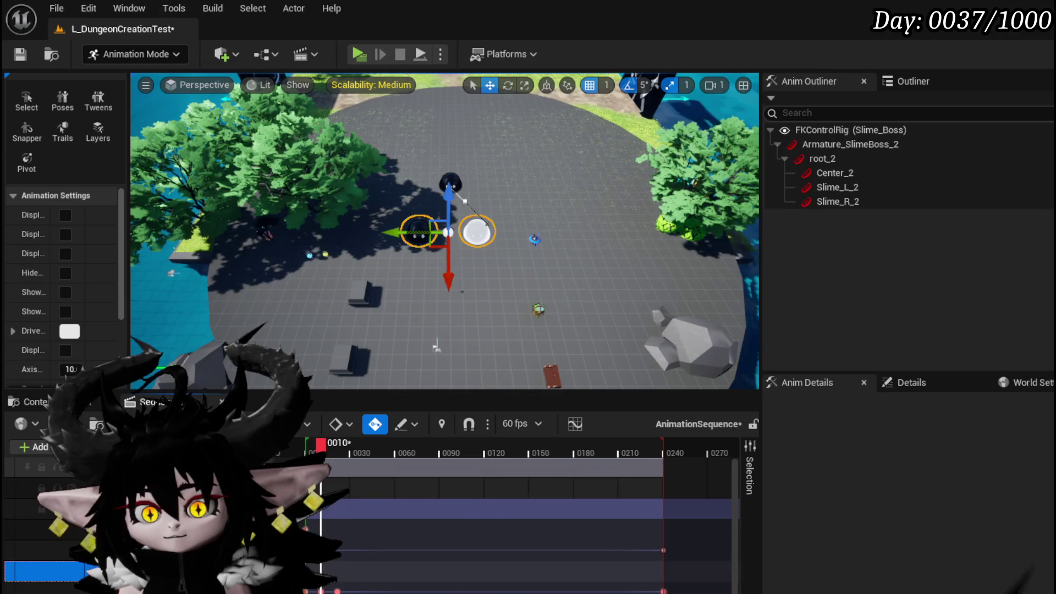
left_click(357, 470)
mouse_move(440, 248)
left_mouse_down()
mouse_move(418, 330)
mouse_move(418, 275)
left_mouse_up()
scroll(444, 231, "down", 10)
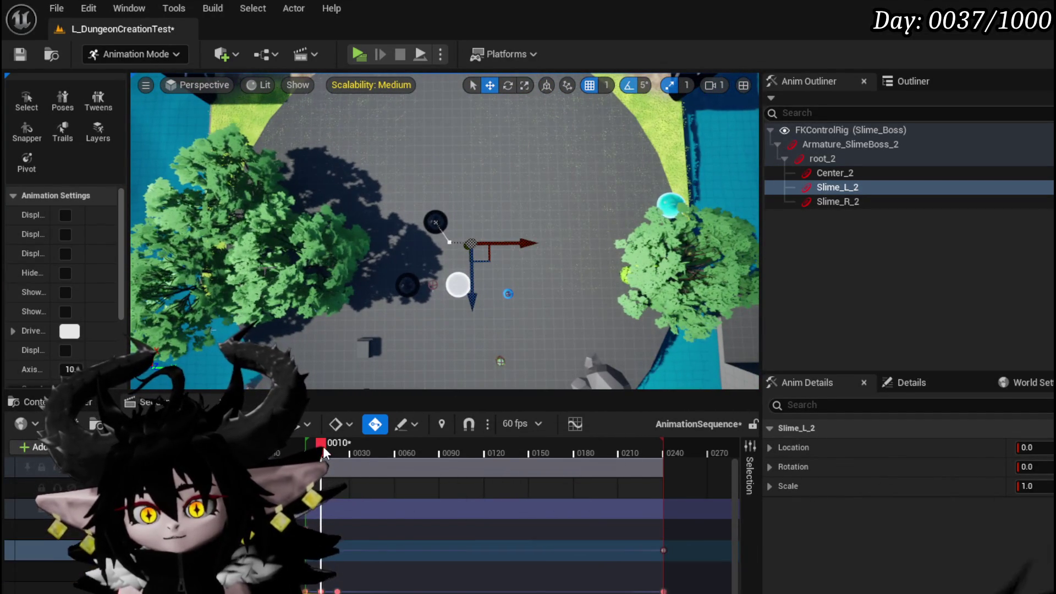
Step: Scrub from frame 10 to about frame 150 and scroll to Slime_L_2's key rows
left_click_drag(323, 446, 351, 453)
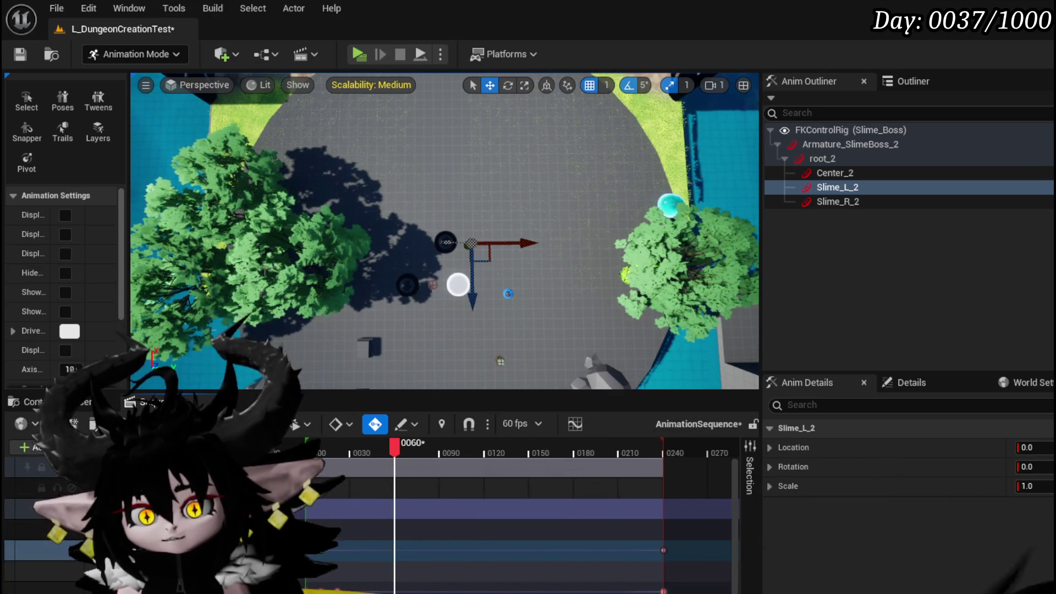
left_click_drag(395, 467, 517, 468)
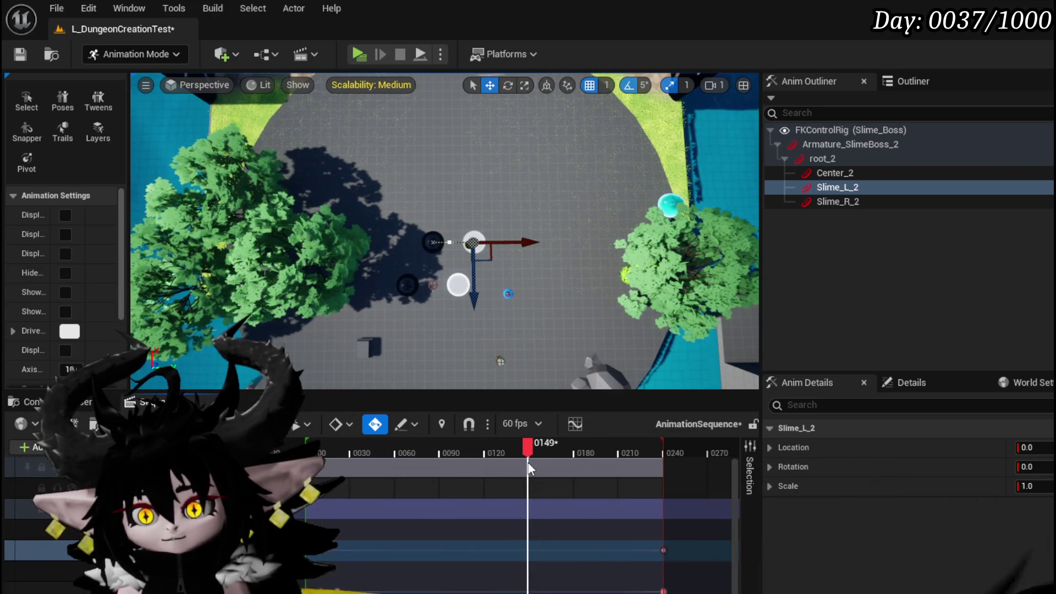
left_click_drag(529, 469, 529, 468)
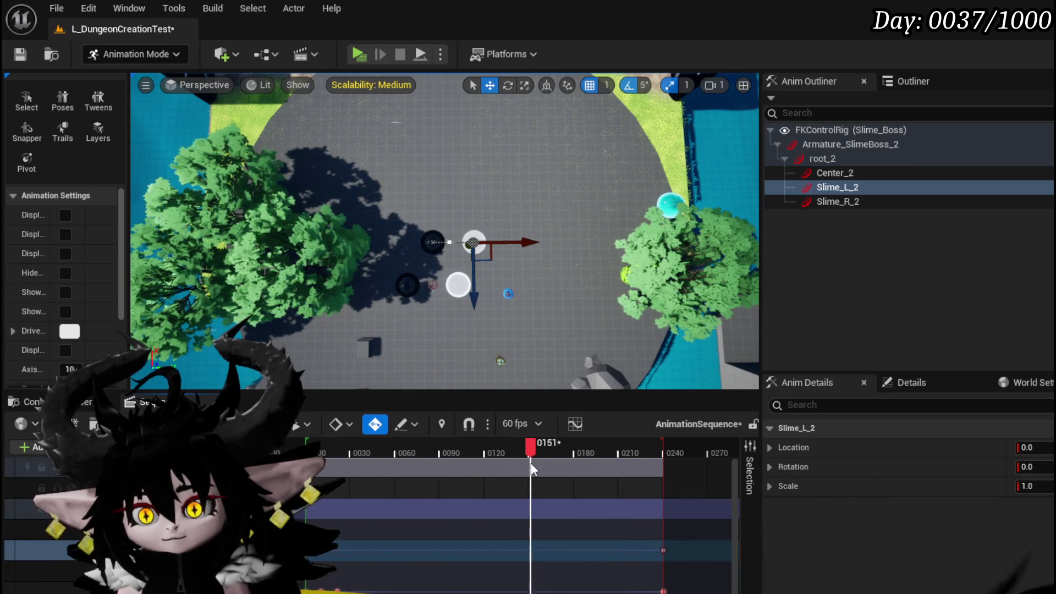
scroll(433, 495, "up", 1)
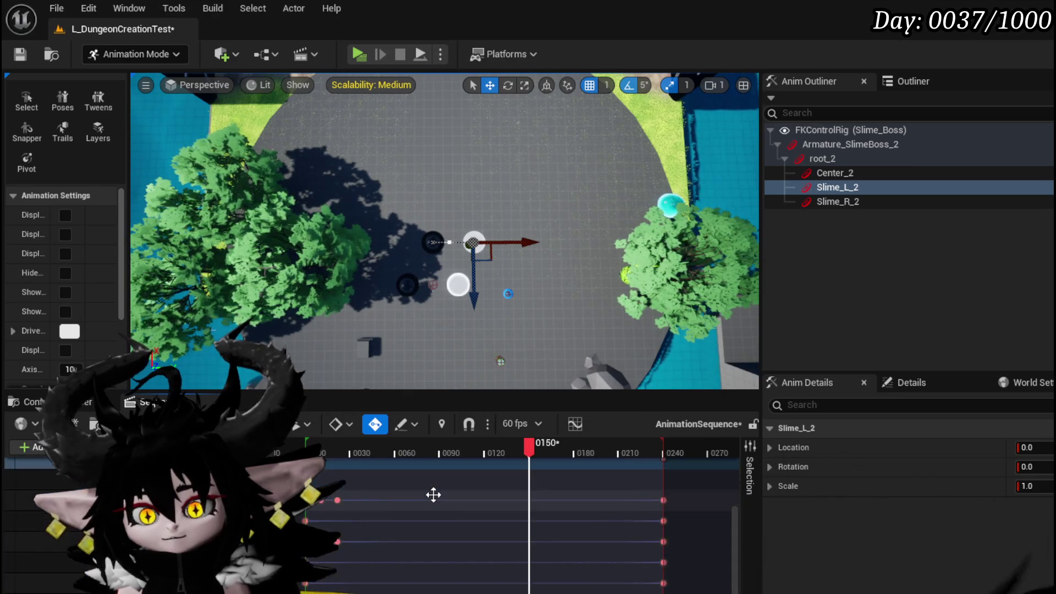
scroll(576, 469, "up", 1)
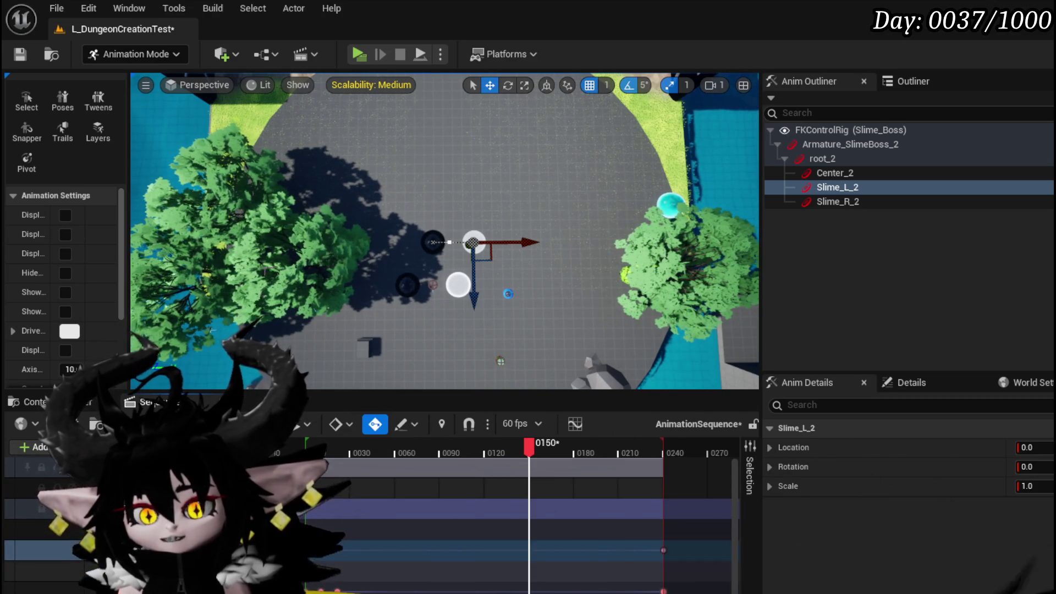
scroll(319, 548, "down", 3)
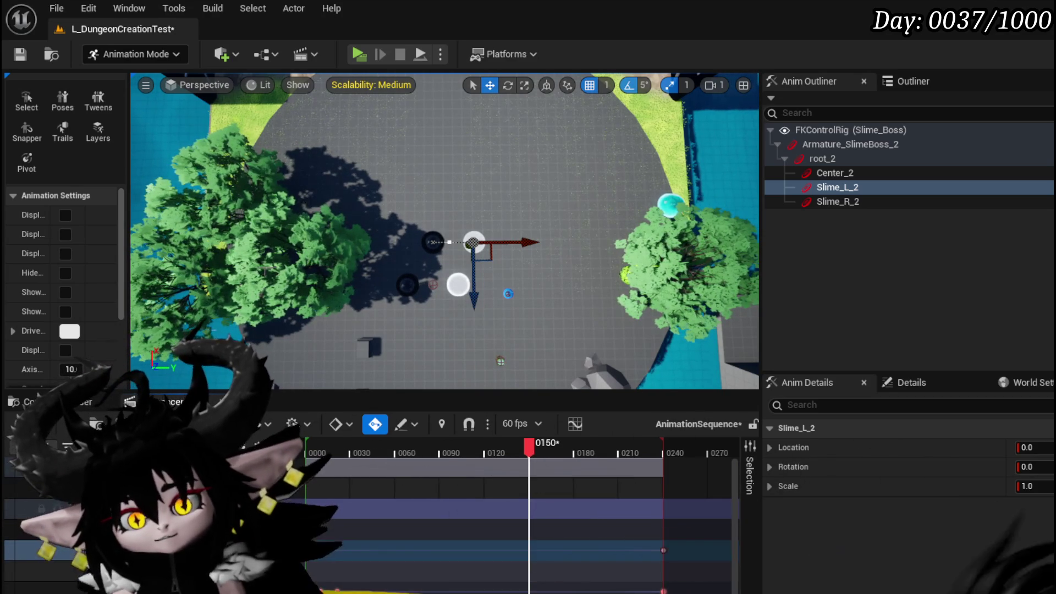
Step: Set a key for Slime_L_2's pose at frame 149
scroll(319, 522, "down", 2)
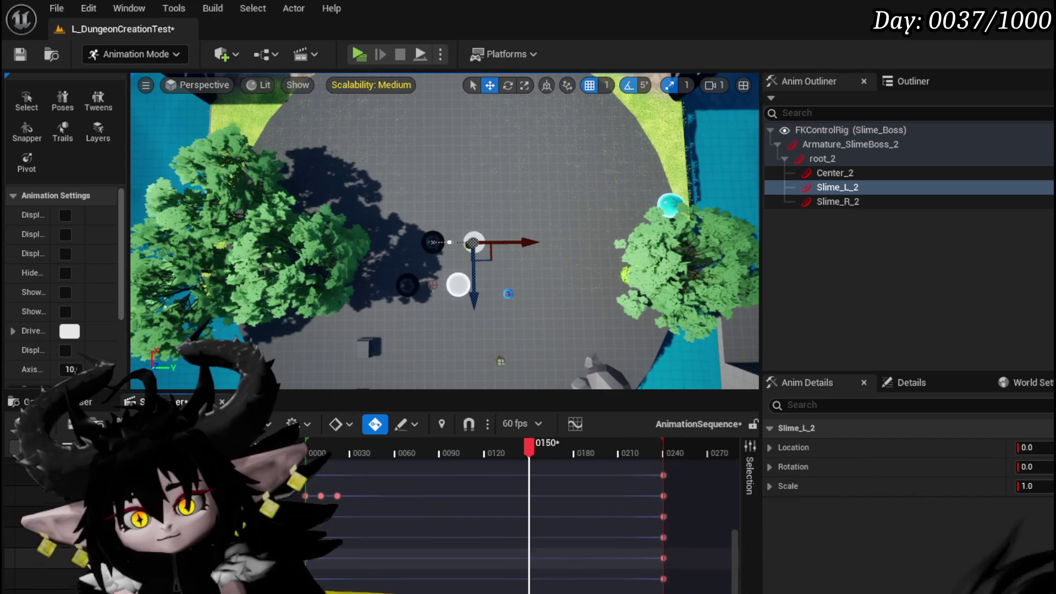
scroll(517, 495, "up", 2)
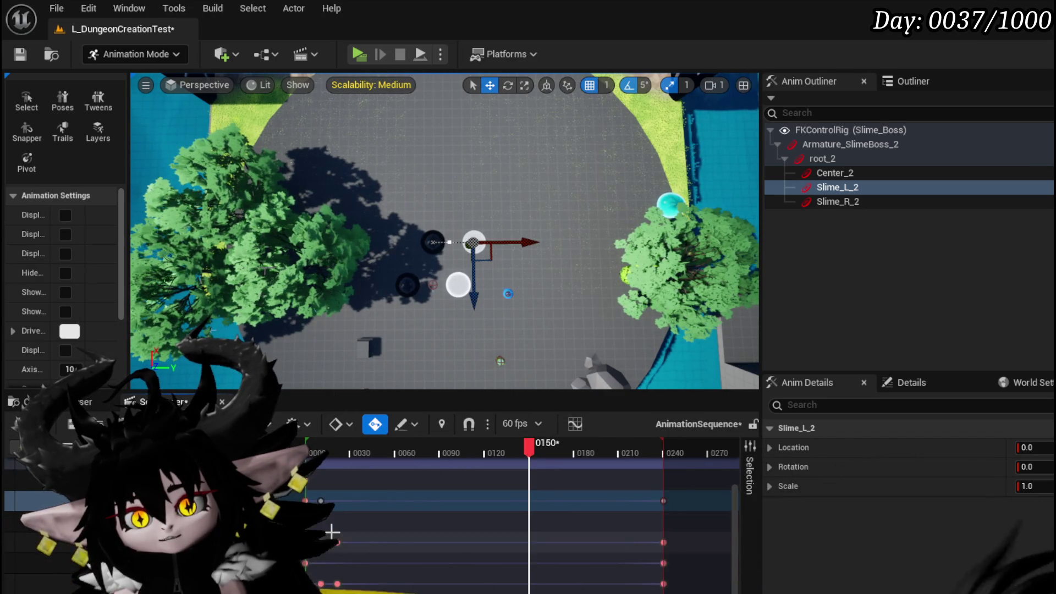
left_click_drag(533, 454, 515, 451)
mouse_move(387, 460)
left_mouse_down()
mouse_move(484, 458)
mouse_move(486, 447)
mouse_move(527, 441)
left_mouse_up()
key("s")
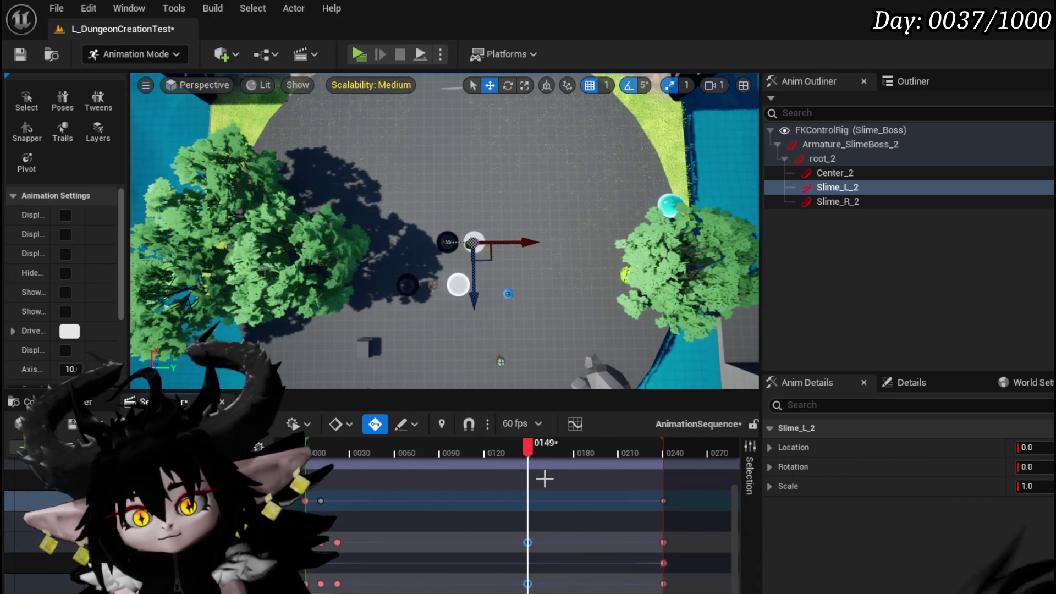
Step: Frame Slime_L_2 in the viewport and scrub between frames 10 and 149 to review the split
mouse_move(512, 445)
left_mouse_down()
mouse_move(449, 448)
mouse_move(511, 468)
mouse_move(481, 466)
left_mouse_up()
scroll(492, 467, "down", 2)
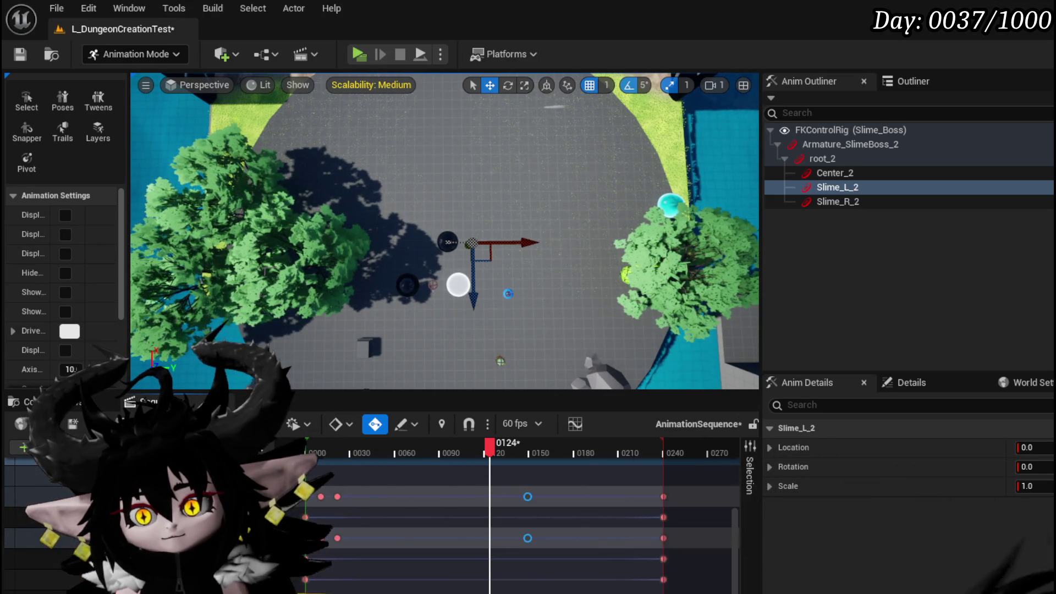
mouse_move(499, 519)
left_mouse_down()
mouse_move(493, 501)
mouse_move(399, 481)
mouse_move(502, 458)
mouse_move(490, 458)
left_mouse_up()
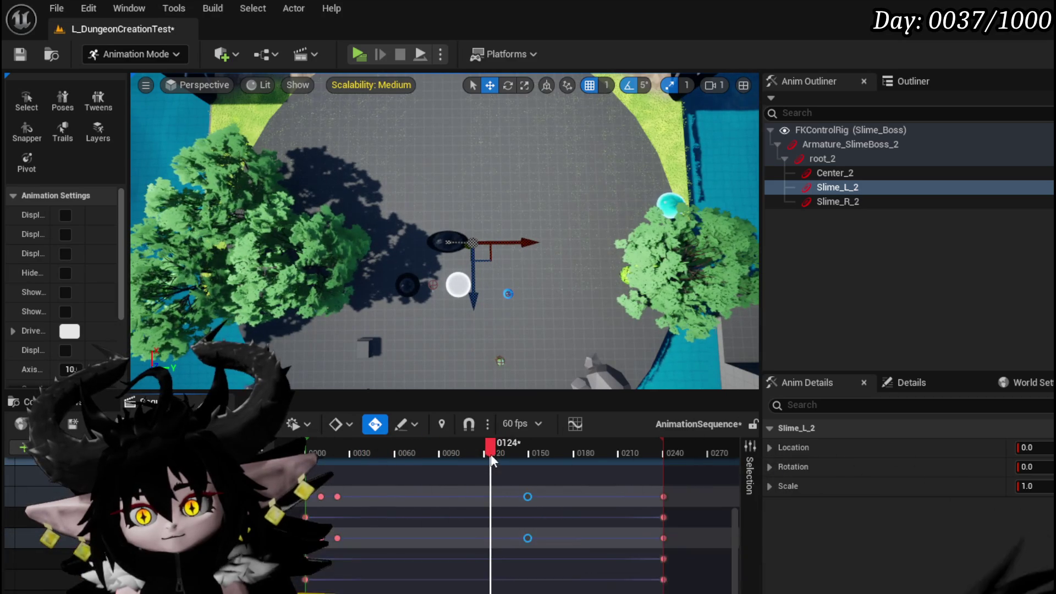
key("f")
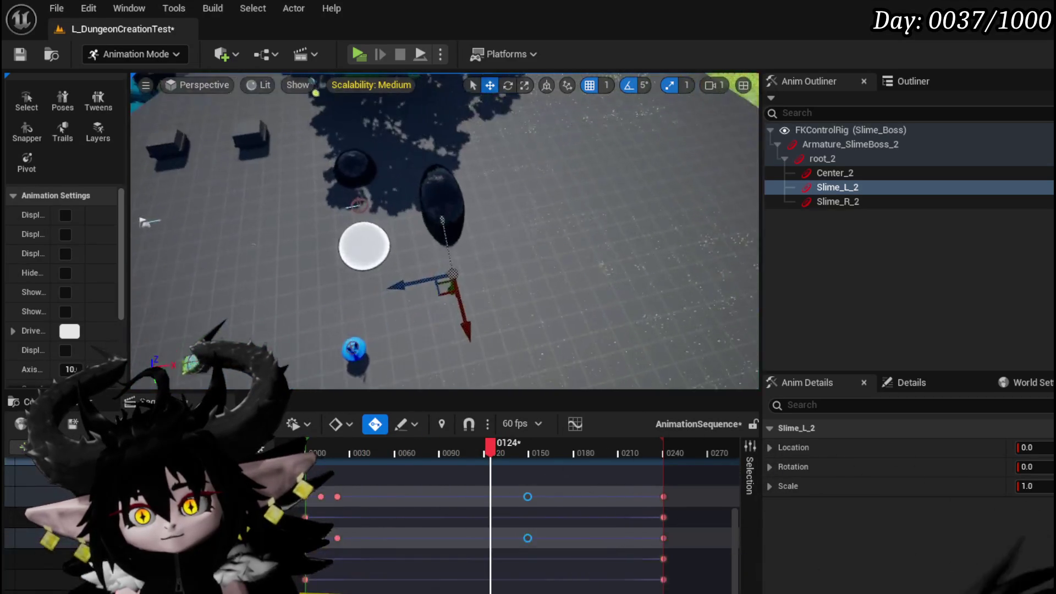
scroll(555, 377, "down", 10)
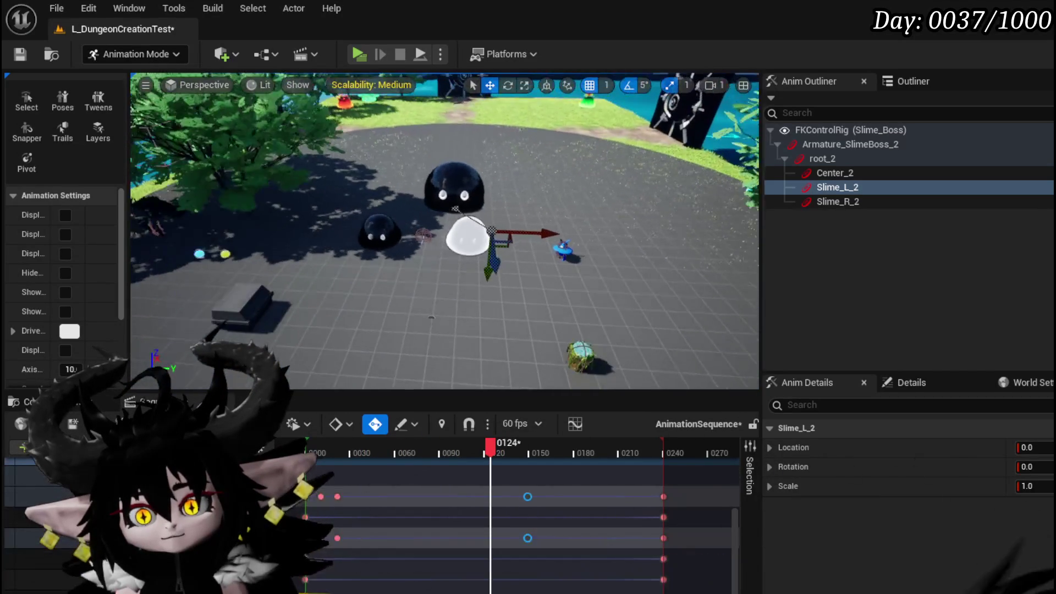
mouse_move(461, 450)
left_mouse_down()
mouse_move(320, 457)
mouse_move(405, 454)
left_mouse_up()
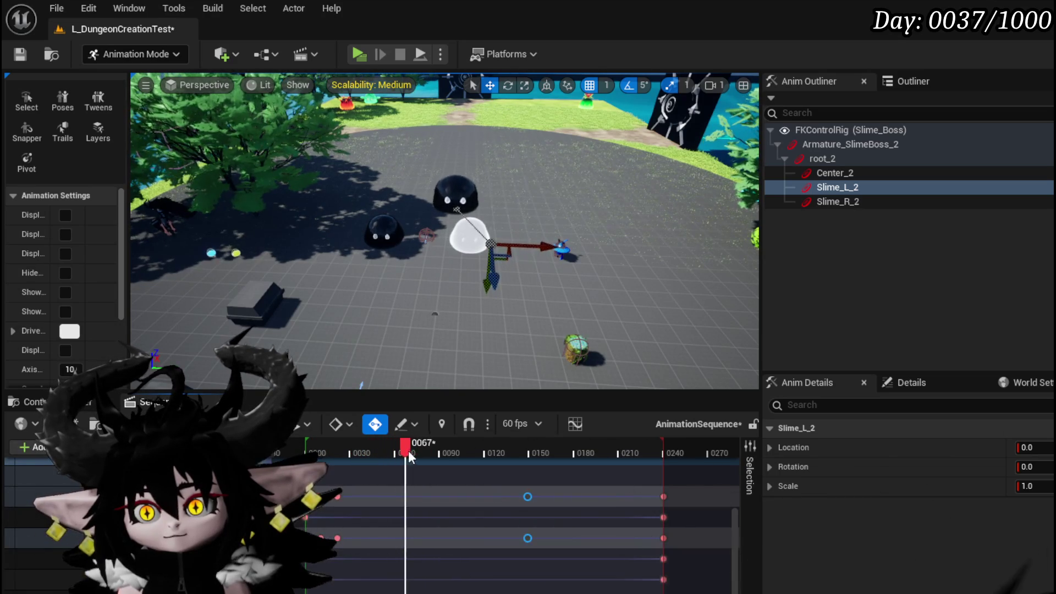
left_click_drag(508, 455, 510, 456)
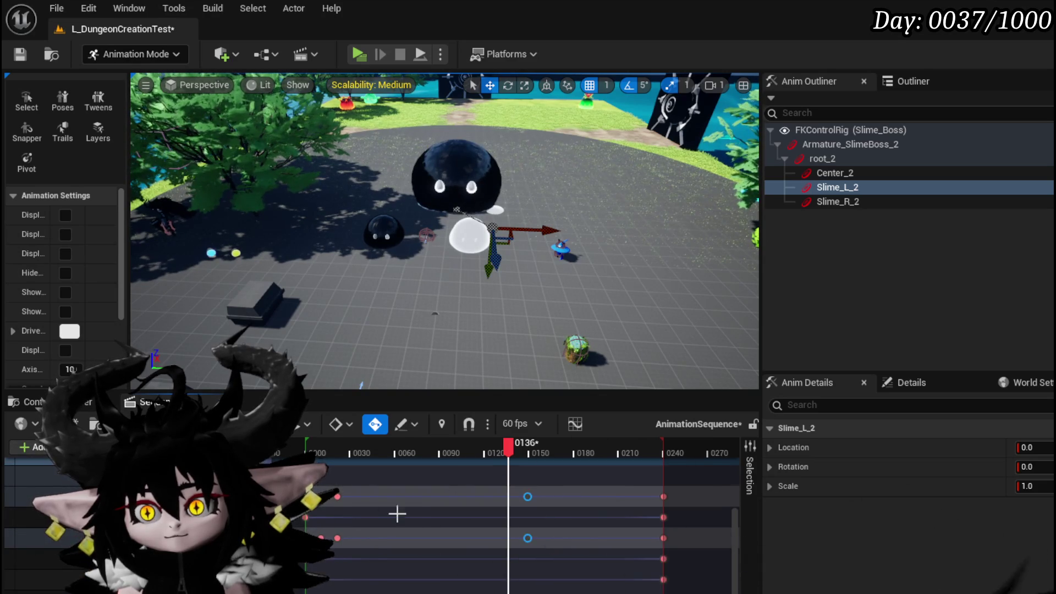
left_click_drag(460, 454, 522, 457)
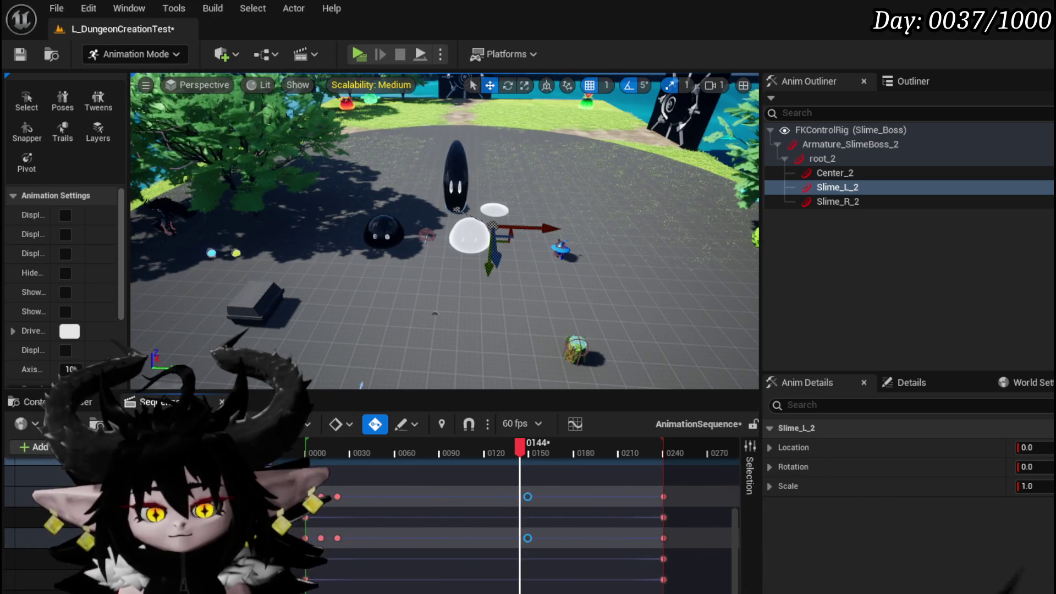
mouse_move(517, 457)
left_mouse_down()
mouse_move(436, 454)
mouse_move(537, 454)
left_mouse_up()
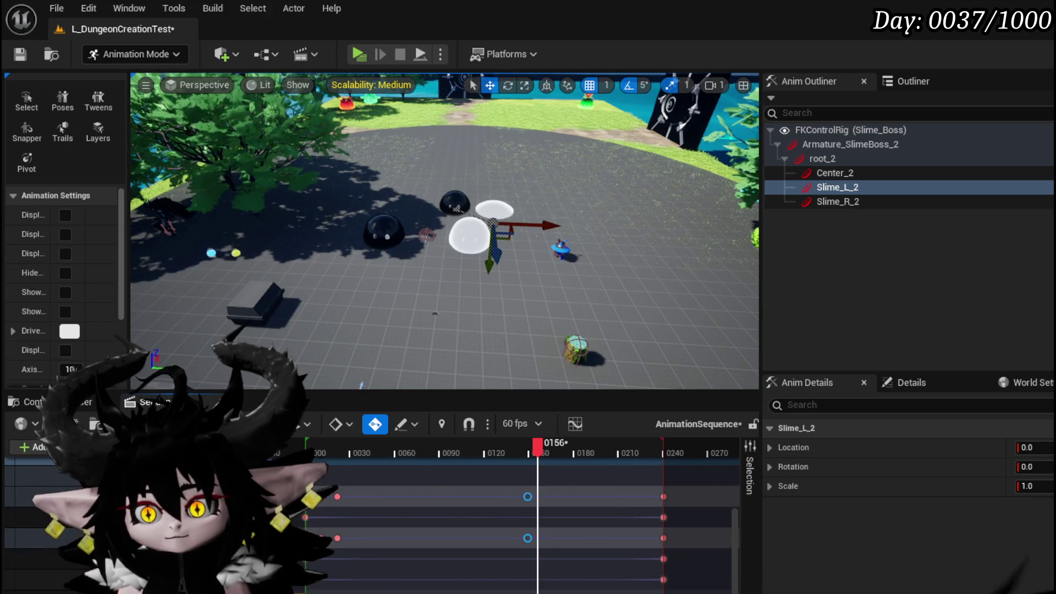
scroll(455, 578, "down", 2)
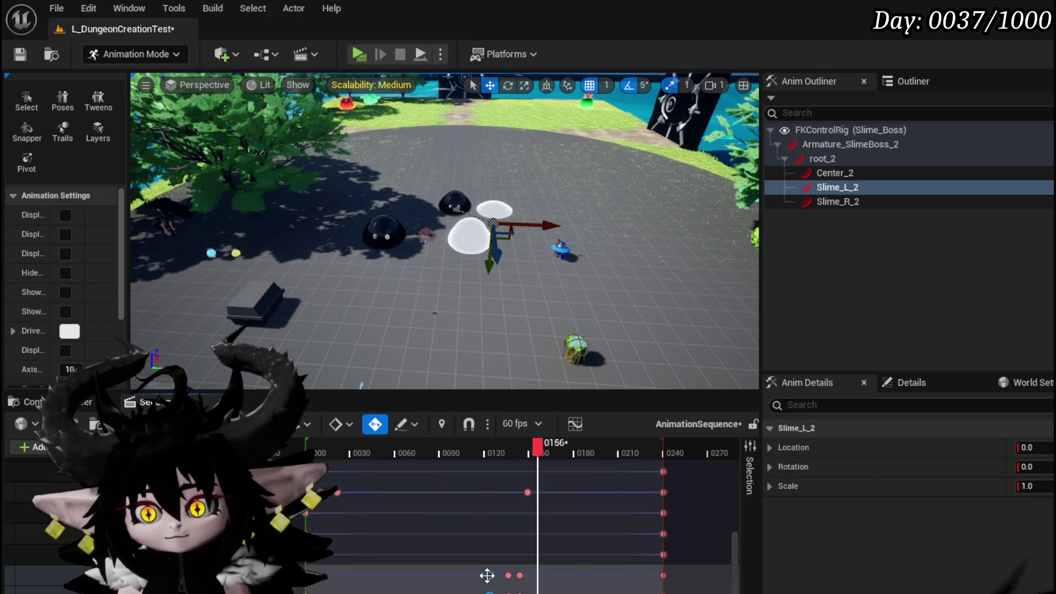
Step: Slide a lower-track Slime_L_2 key around frame 103 and scrub to check its effect
left_click_drag(488, 574, 460, 575)
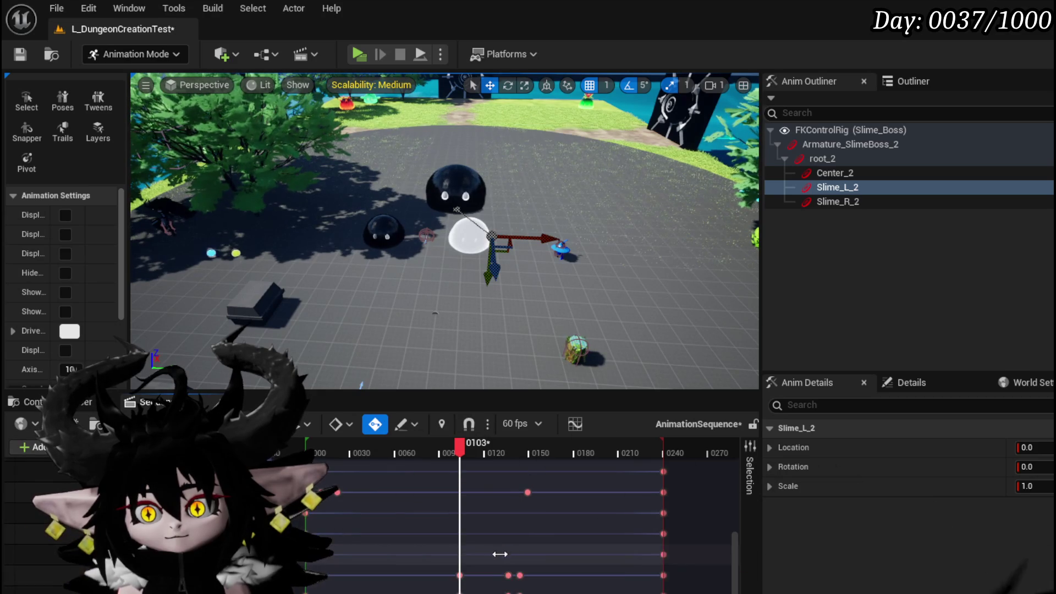
left_click_drag(459, 575, 499, 576)
mouse_move(498, 453)
left_mouse_down()
mouse_move(357, 455)
mouse_move(432, 470)
left_mouse_up()
left_click_drag(517, 471, 452, 471)
mouse_move(531, 475)
left_mouse_down()
mouse_move(474, 475)
mouse_move(497, 479)
left_mouse_up()
mouse_move(445, 591)
left_mouse_down()
mouse_move(473, 566)
mouse_move(460, 571)
mouse_move(497, 573)
left_mouse_up()
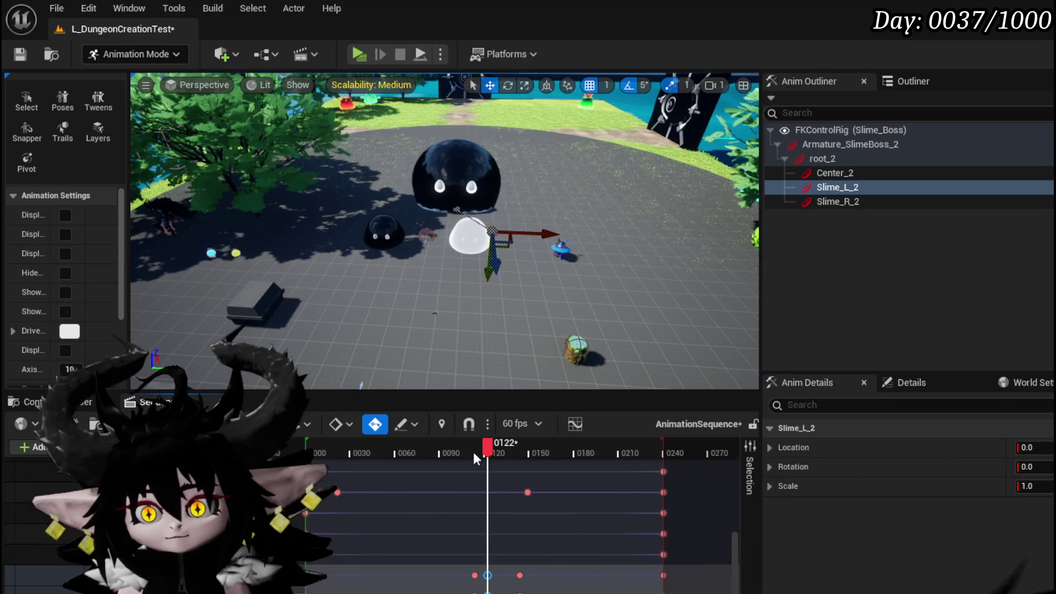
Step: Return to frame 10 and play the split animation from the start
left_click(362, 466)
mouse_move(477, 474)
left_mouse_down()
mouse_move(570, 472)
mouse_move(407, 472)
left_mouse_up()
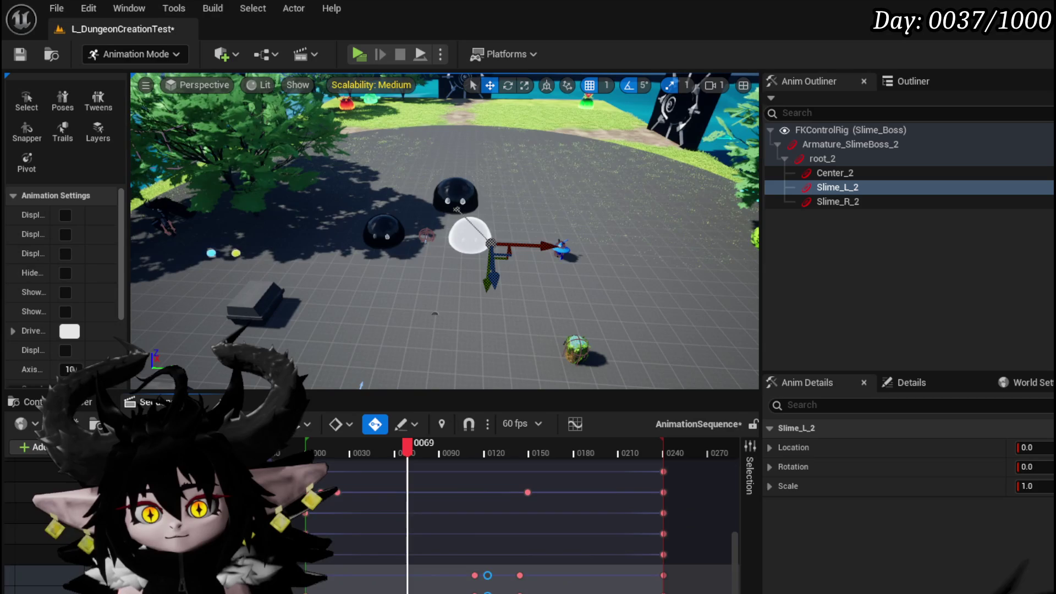
left_click_drag(407, 472, 321, 471)
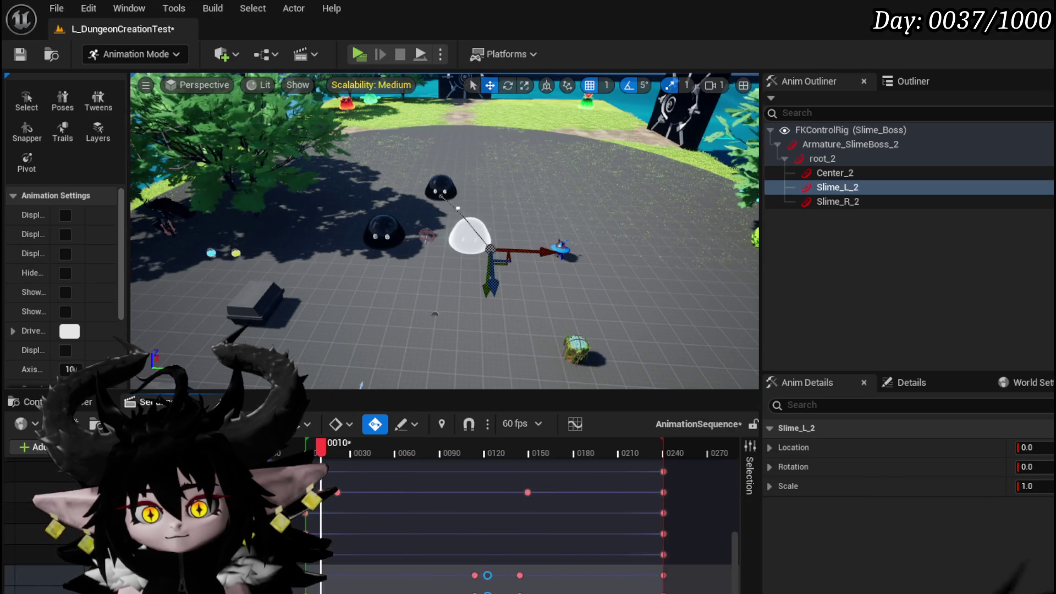
key("space")
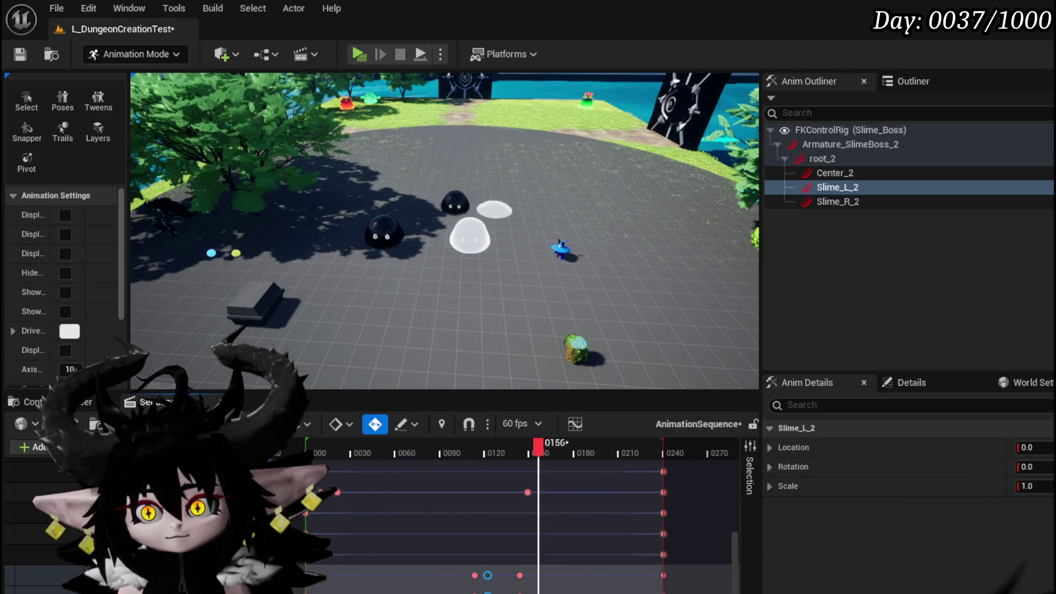
key("space")
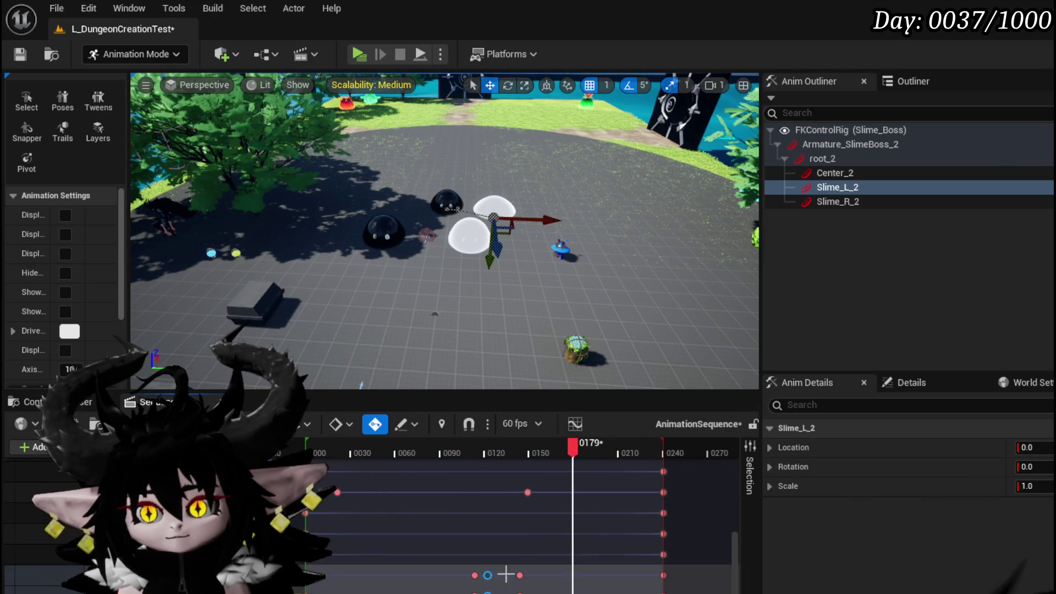
Step: Retime the Slime_L_2 key to frame 136 and play through the split
left_click_drag(504, 573, 506, 573)
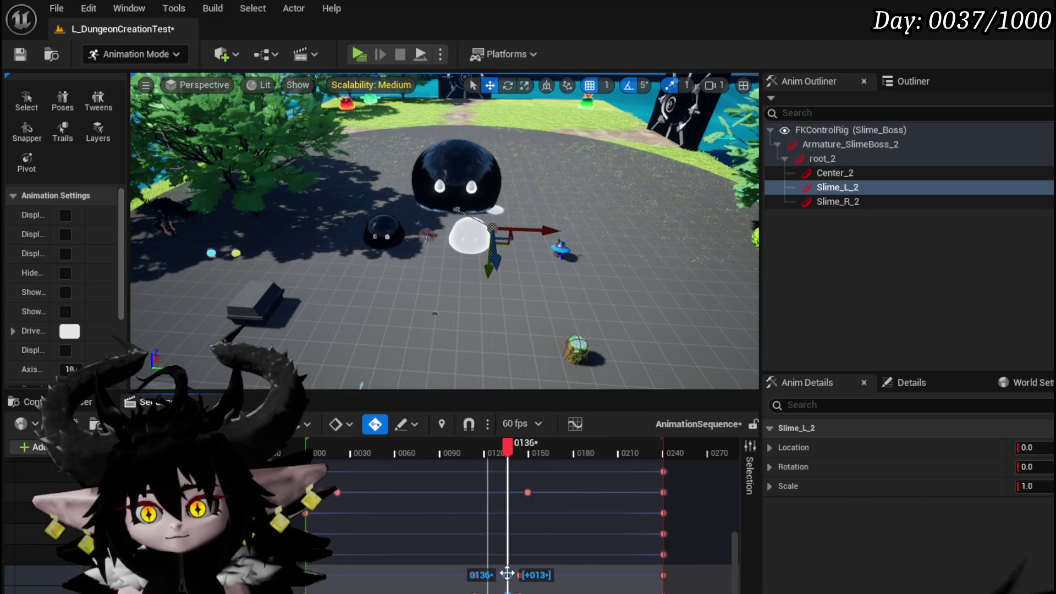
key("space")
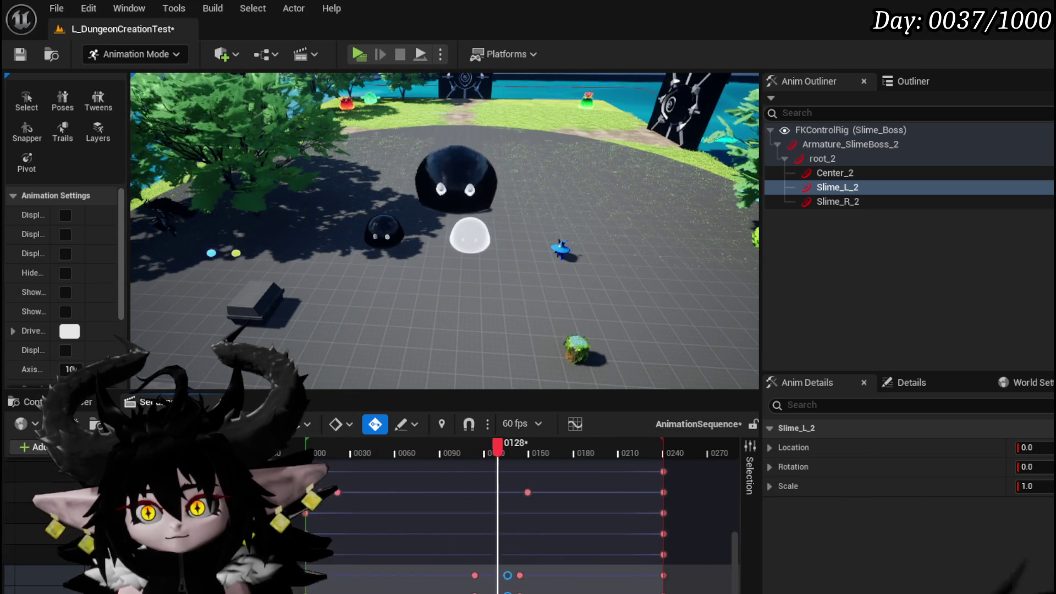
left_click(577, 454)
mouse_move(577, 458)
left_mouse_down()
mouse_move(507, 455)
mouse_move(612, 454)
left_mouse_up()
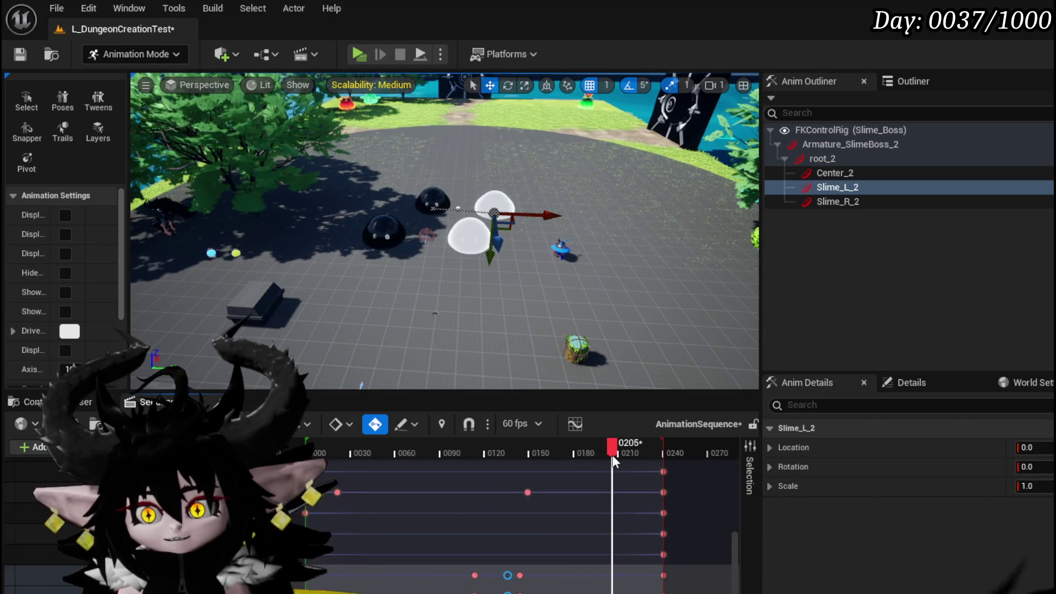
mouse_move(612, 454)
left_mouse_down()
mouse_move(519, 465)
mouse_move(530, 466)
left_mouse_up()
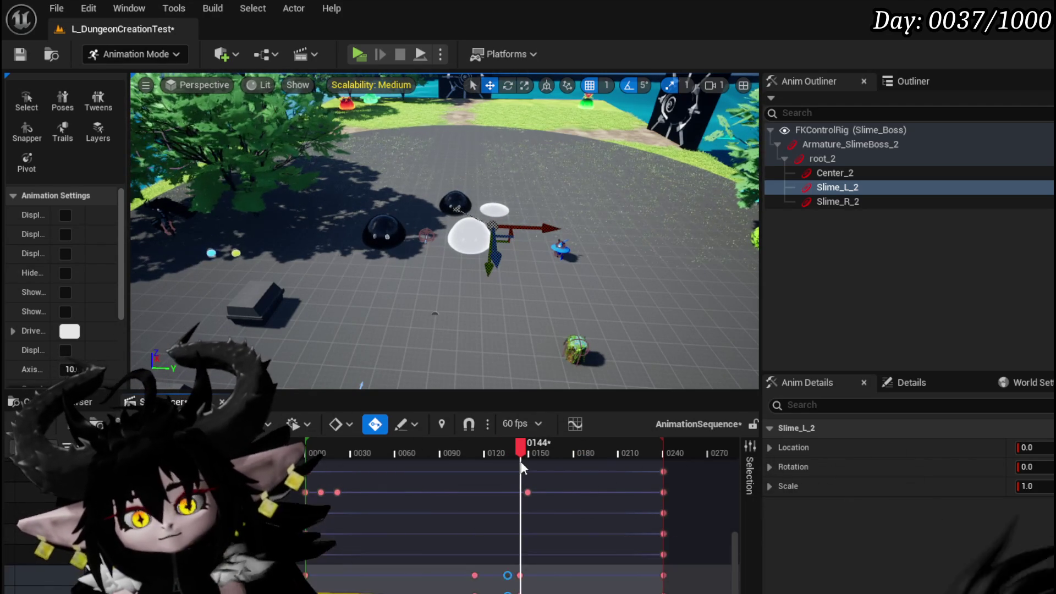
Step: Review the final slime poses around frames 150 to 170
mouse_move(521, 463)
left_mouse_down()
mouse_move(614, 462)
mouse_move(338, 457)
mouse_move(383, 464)
left_mouse_up()
left_click(538, 466)
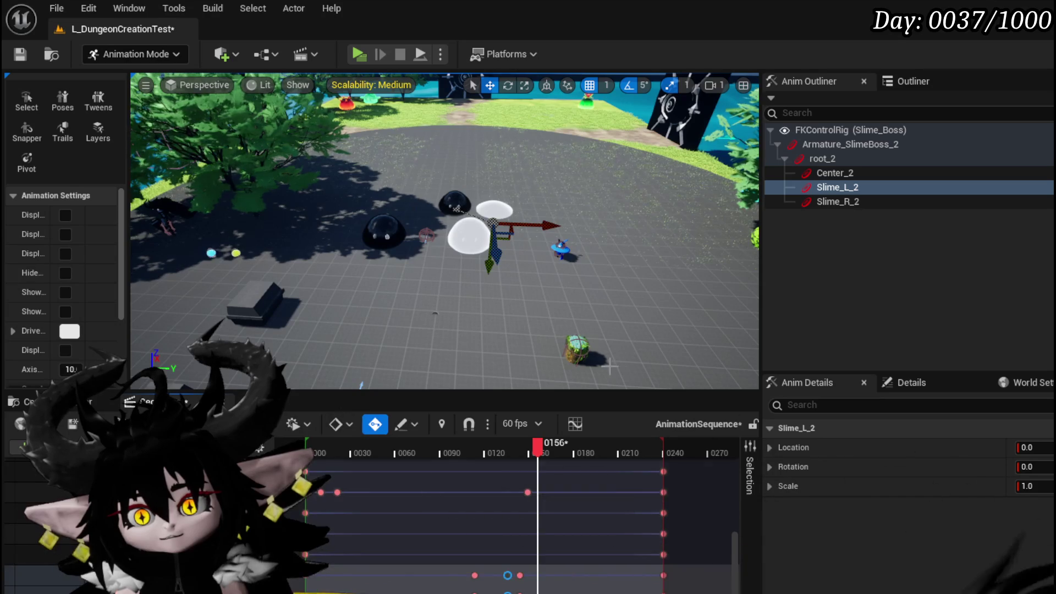
mouse_move(529, 444)
left_mouse_down()
mouse_move(332, 467)
mouse_move(512, 472)
left_mouse_up()
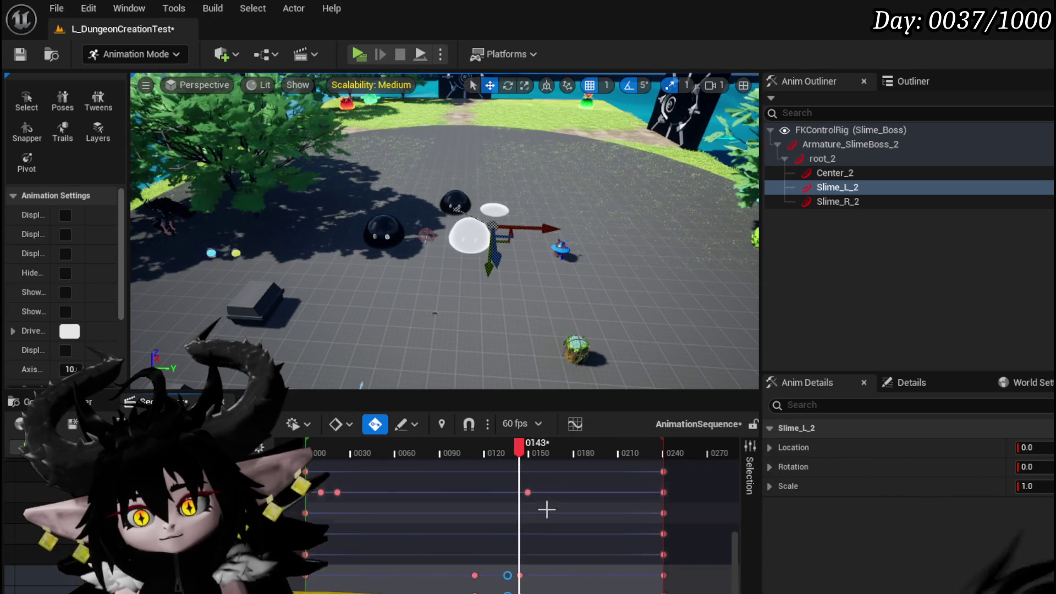
mouse_move(517, 460)
left_mouse_down()
mouse_move(590, 458)
mouse_move(573, 460)
left_mouse_up()
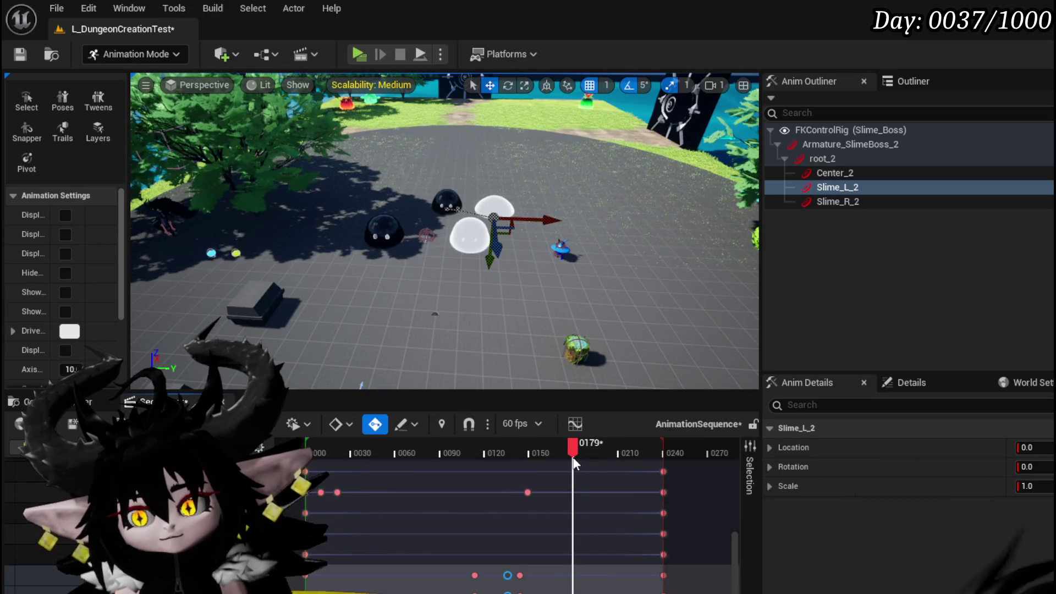
left_click(631, 466)
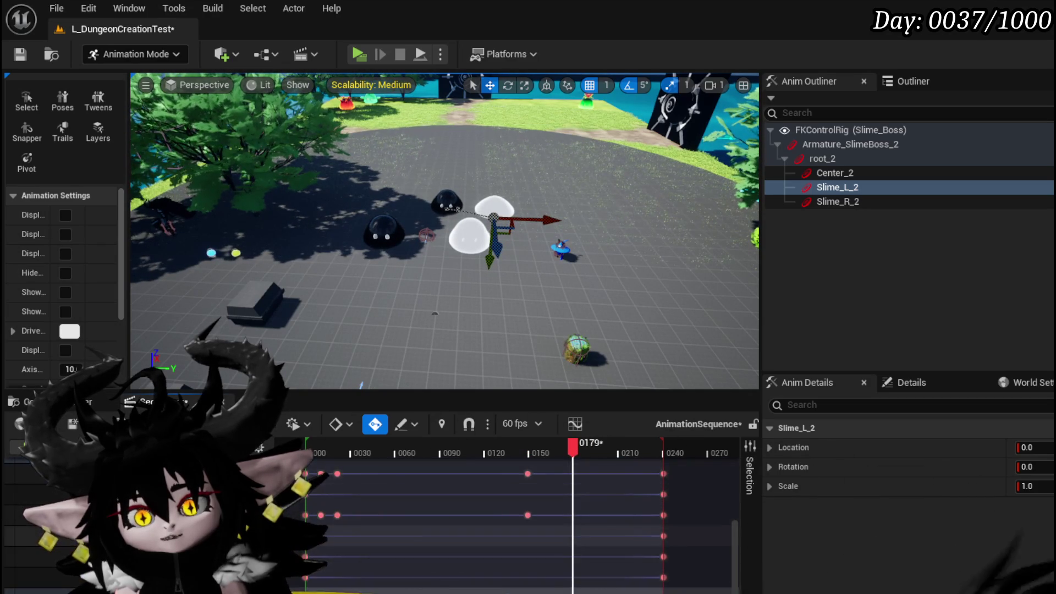
Step: Move the final key from frame 240 to frame 179
left_click(624, 506)
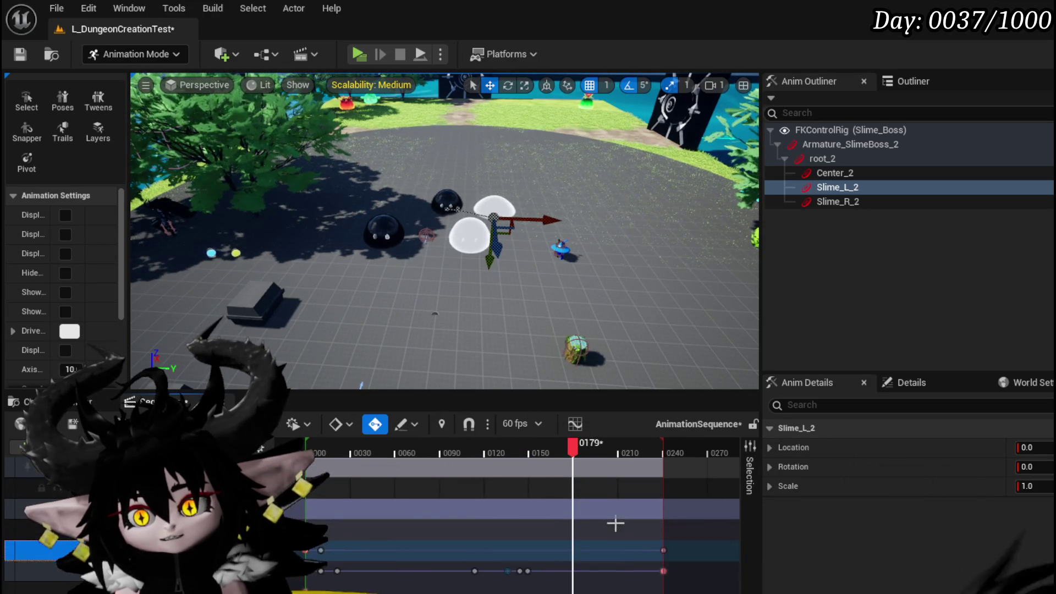
left_click_drag(661, 571, 569, 571)
left_click(663, 452)
Step: Pull the playback range end in earlier and nudge the lower-track key to frame 177
left_click_drag(668, 450, 554, 451)
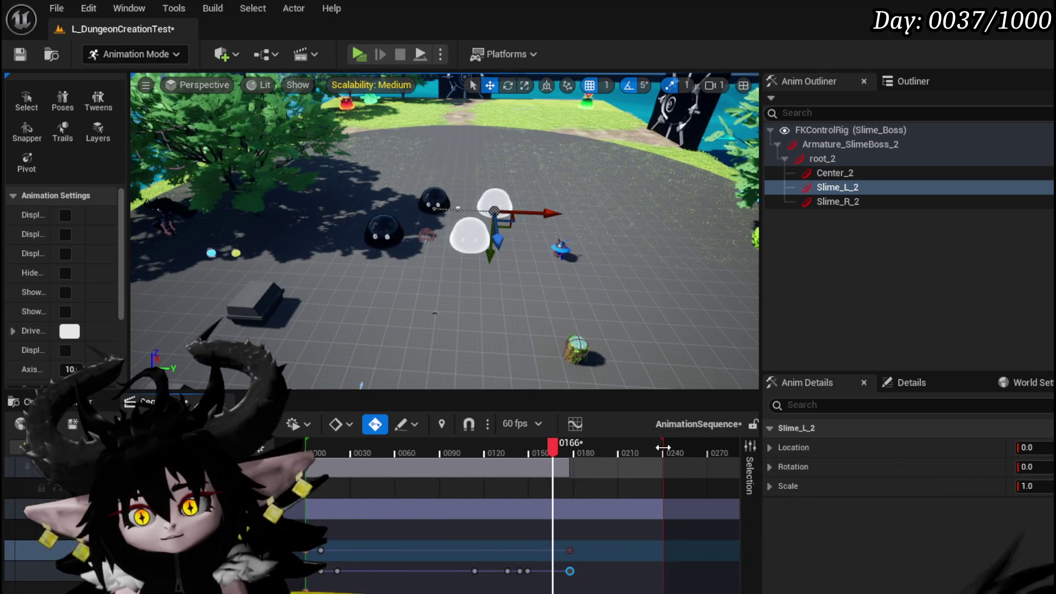
left_click_drag(666, 448, 606, 450)
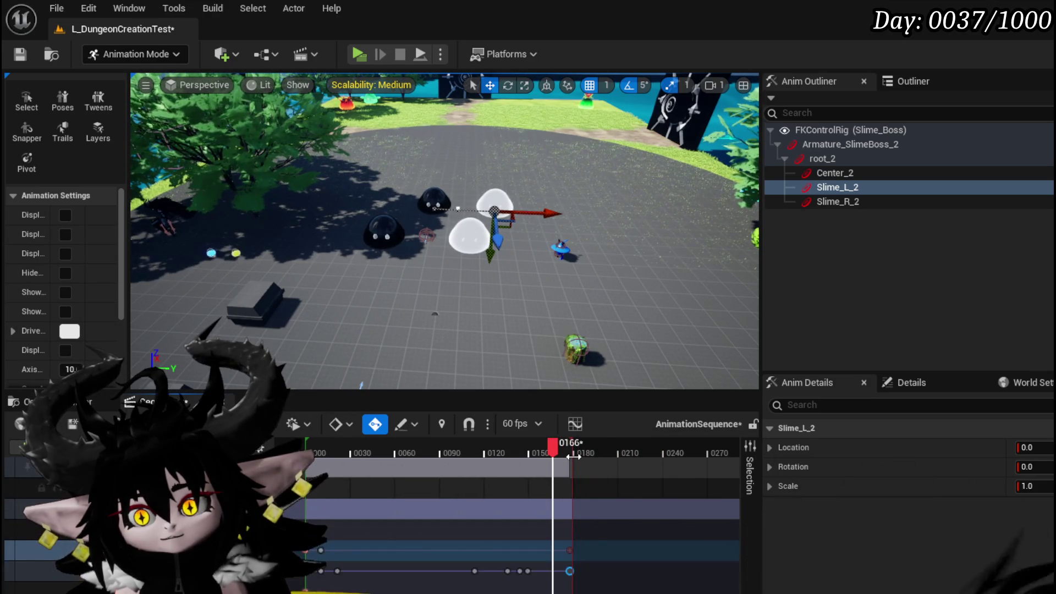
left_click_drag(553, 572, 570, 572)
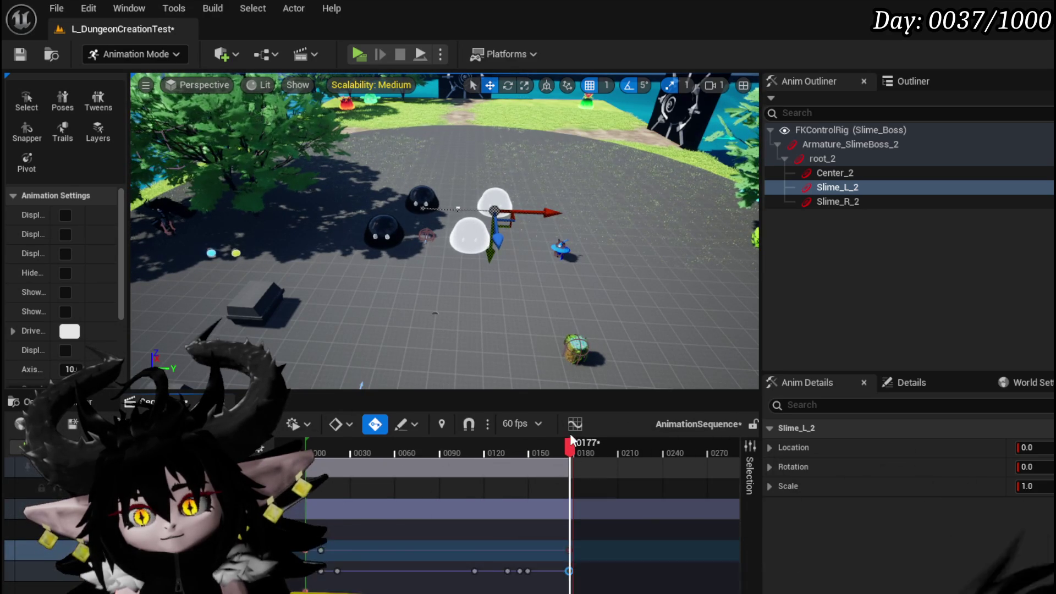
mouse_move(565, 446)
left_mouse_down()
mouse_move(539, 447)
mouse_move(556, 447)
mouse_move(547, 452)
left_mouse_up()
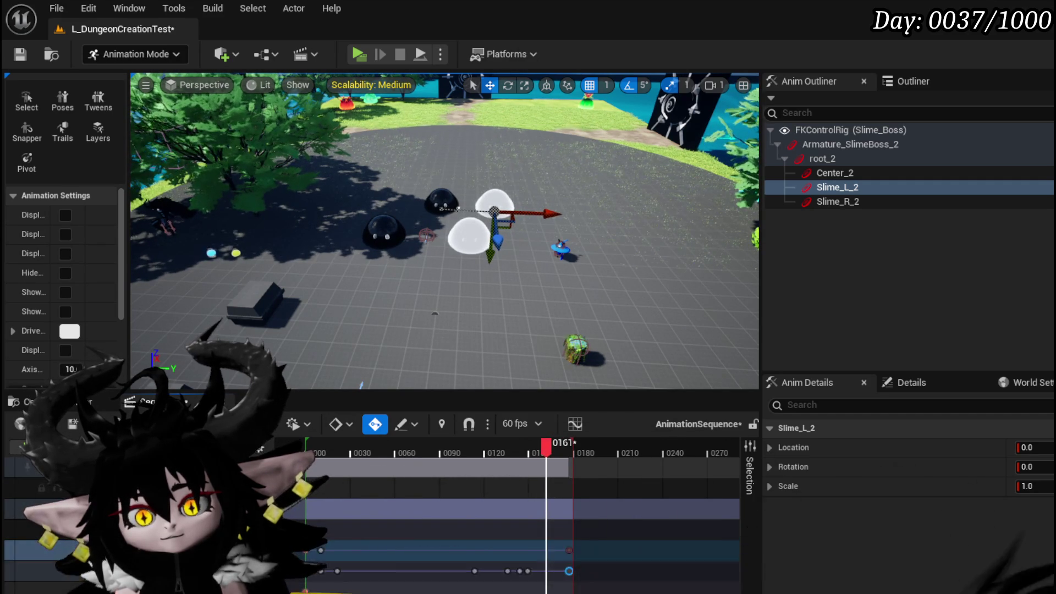
left_click(838, 201)
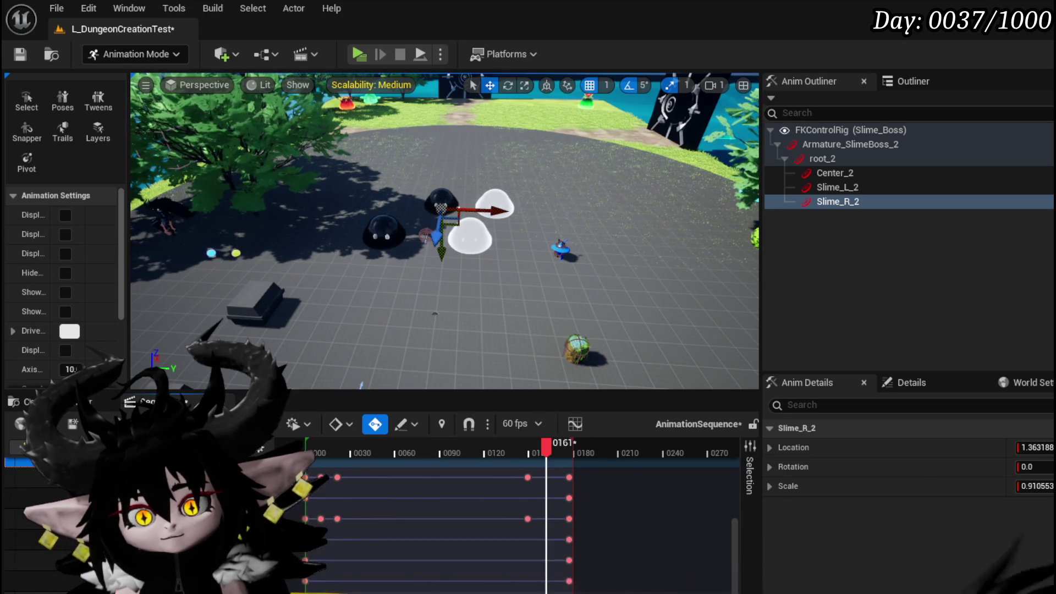
Step: Nudge Slime_R_2 and key it at frame 161, review its pose, then save the sequence
left_click(38, 503)
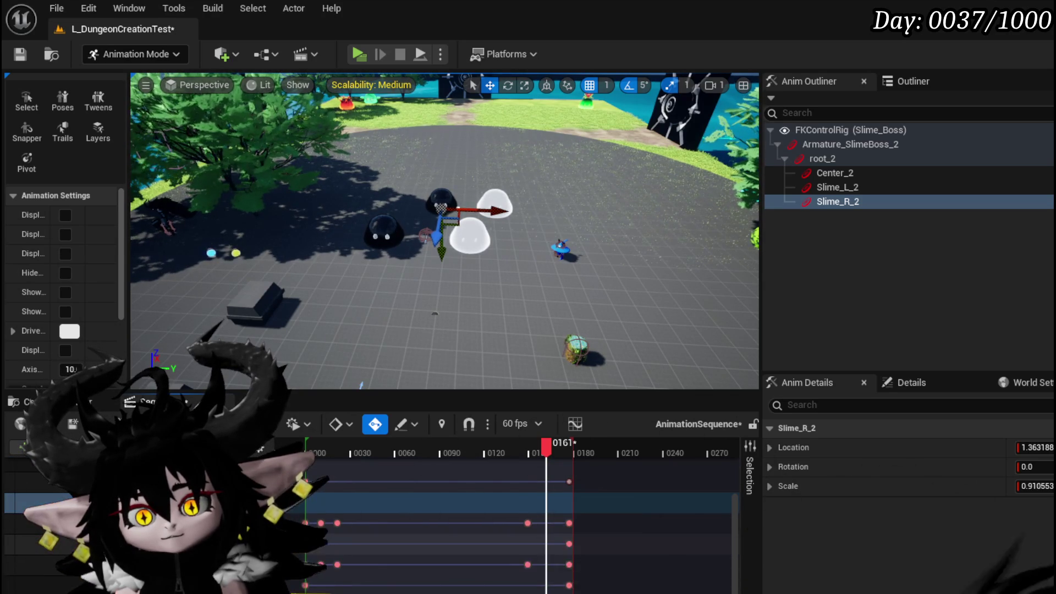
left_click_drag(442, 255, 446, 242)
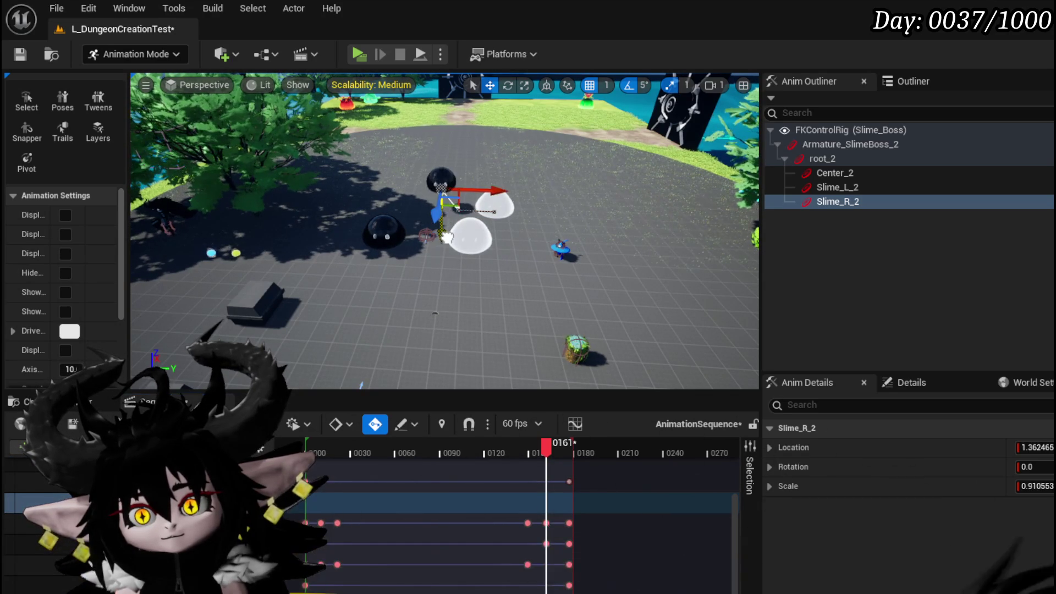
mouse_move(528, 451)
left_mouse_down()
mouse_move(490, 451)
mouse_move(529, 450)
mouse_move(530, 461)
left_mouse_up()
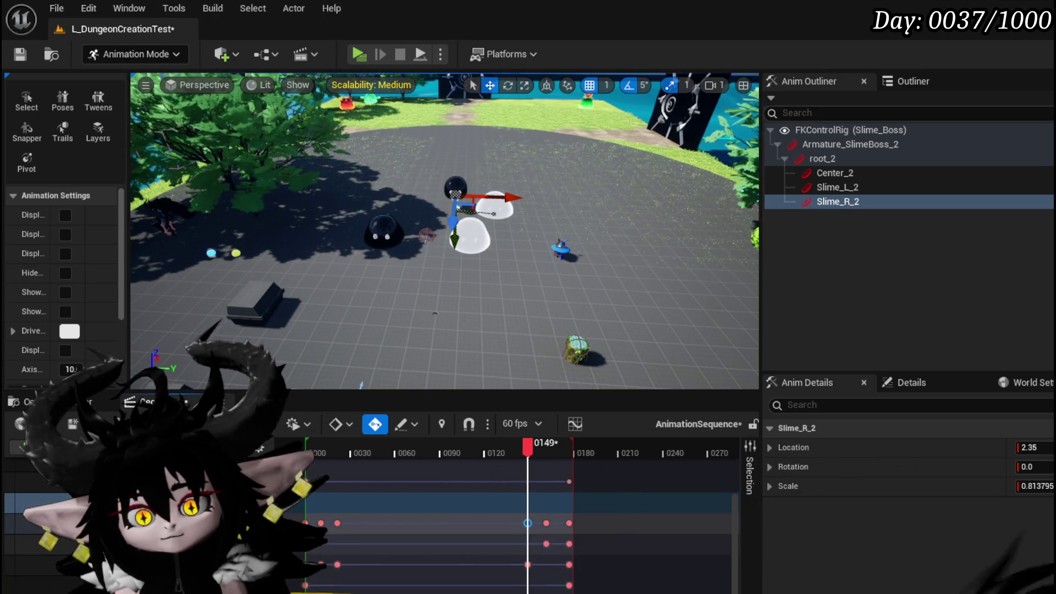
left_click_drag(527, 445, 574, 456)
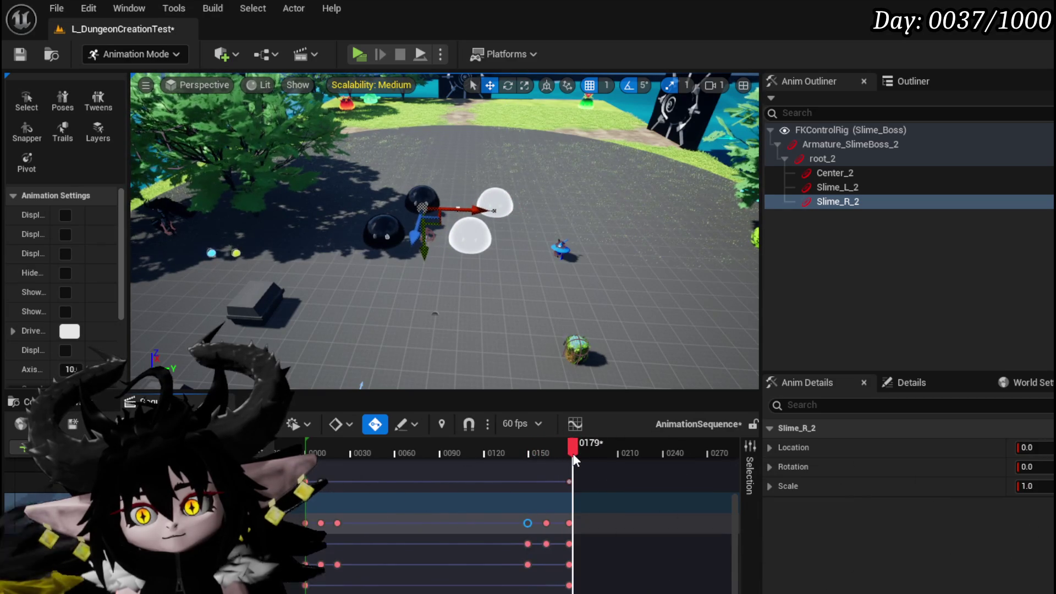
left_click(72, 424)
left_click(448, 465)
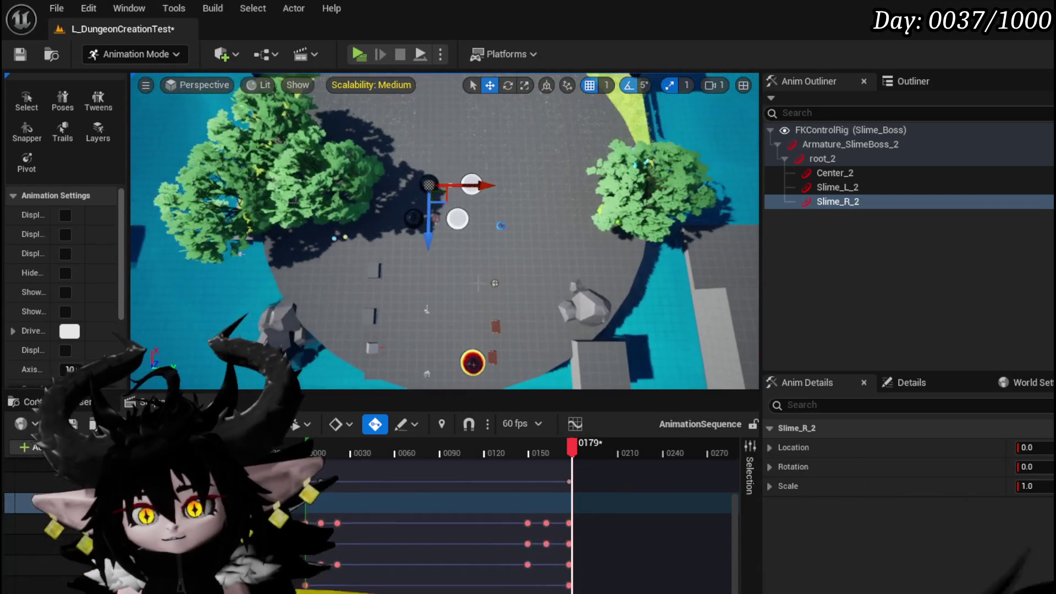
Step: Check the right slime's scale change, then at frame 72 select the Center and Slime_L_2 controls
mouse_move(567, 454)
left_mouse_down()
mouse_move(315, 452)
mouse_move(331, 450)
left_mouse_up()
mouse_move(427, 456)
left_mouse_down()
mouse_move(463, 453)
mouse_move(390, 456)
left_mouse_up()
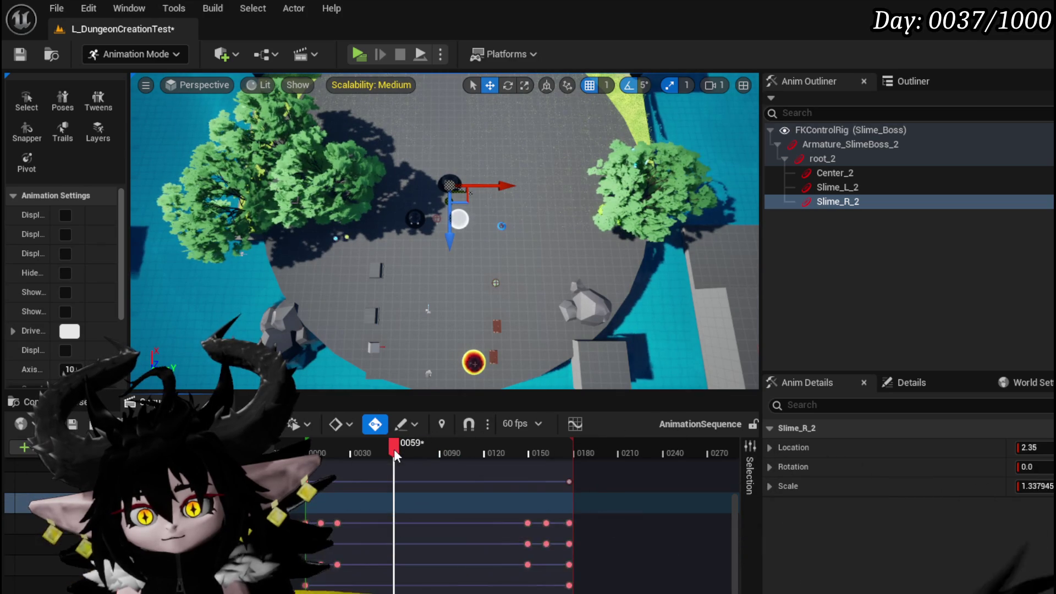
mouse_move(481, 457)
left_mouse_down()
mouse_move(493, 460)
mouse_move(462, 455)
mouse_move(536, 450)
mouse_move(508, 446)
left_mouse_up()
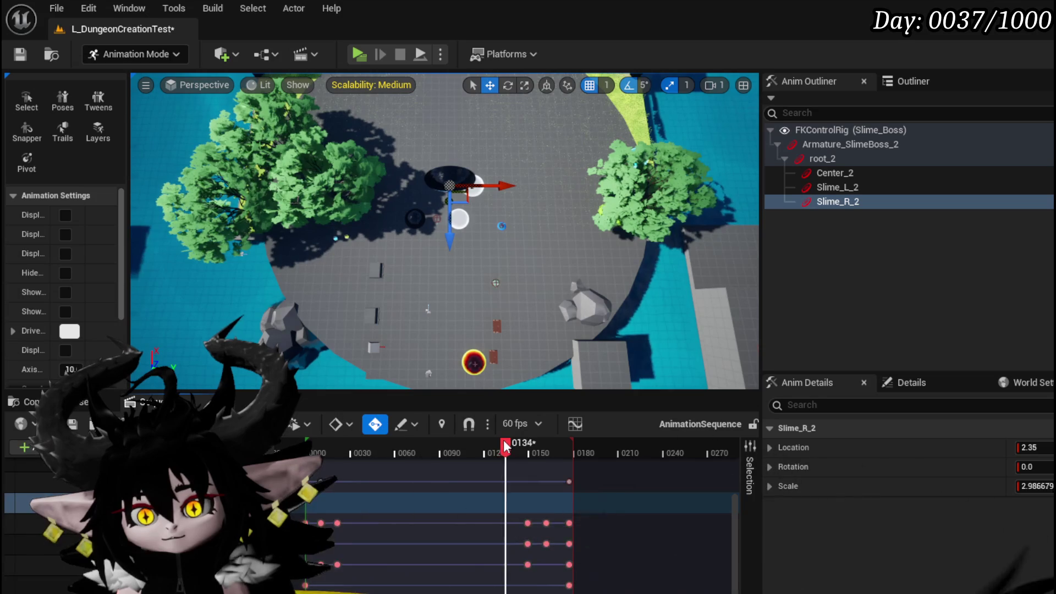
left_click_drag(422, 441, 416, 440)
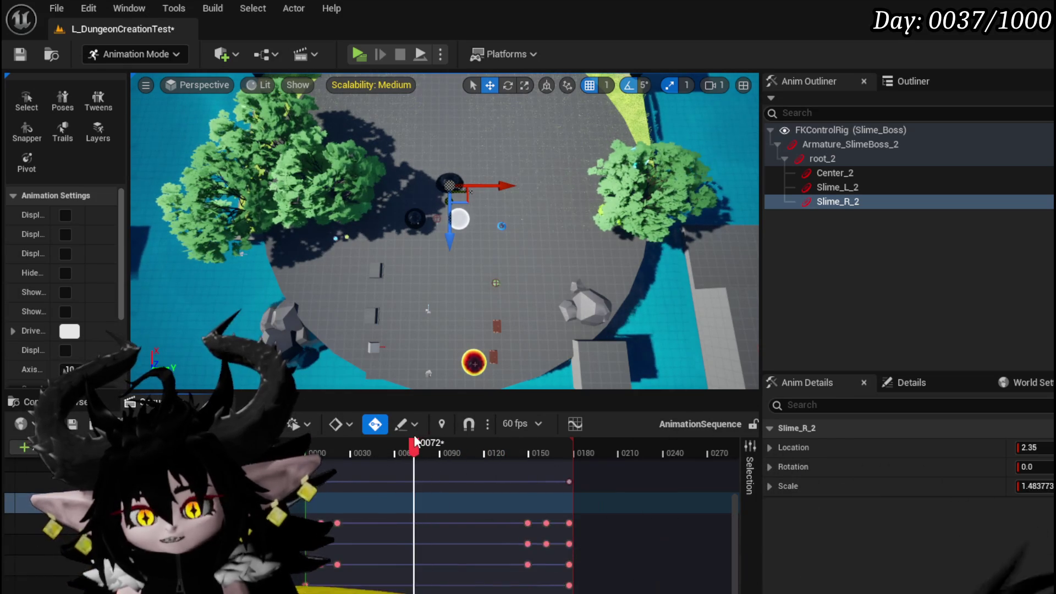
left_click(430, 347)
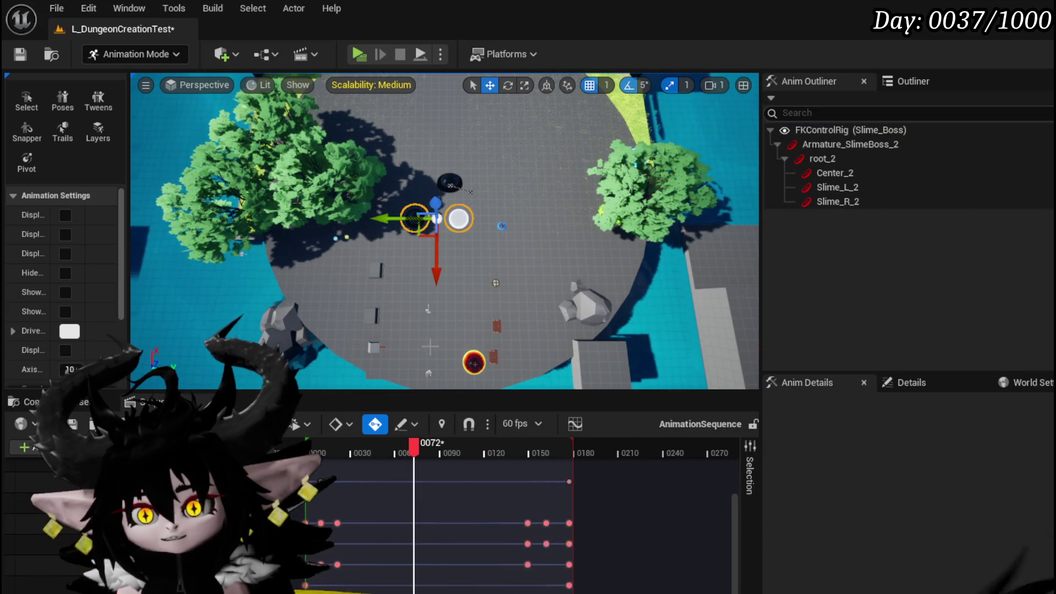
left_click(538, 311)
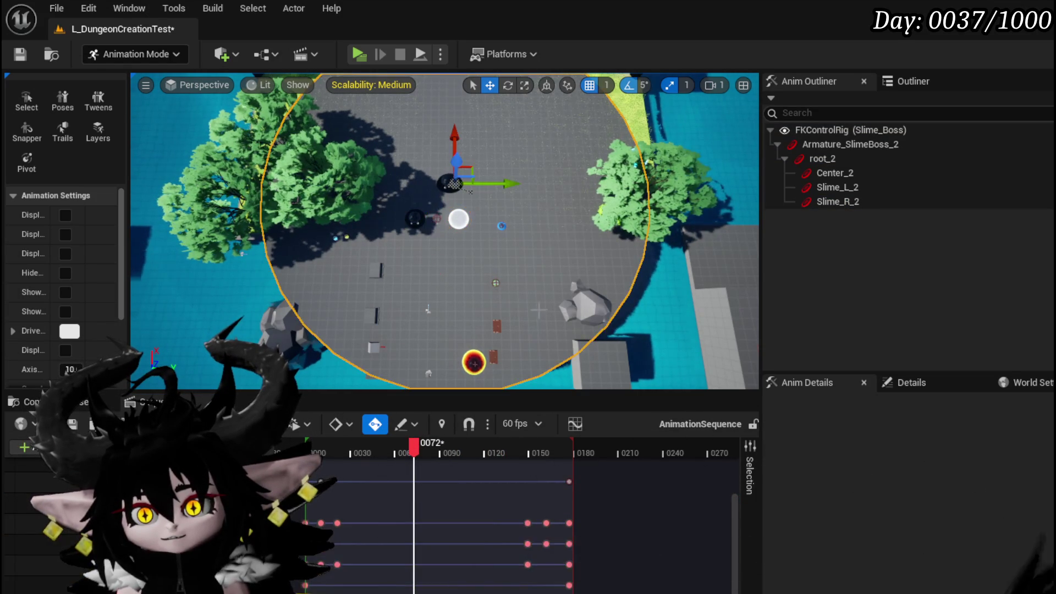
left_click(470, 191)
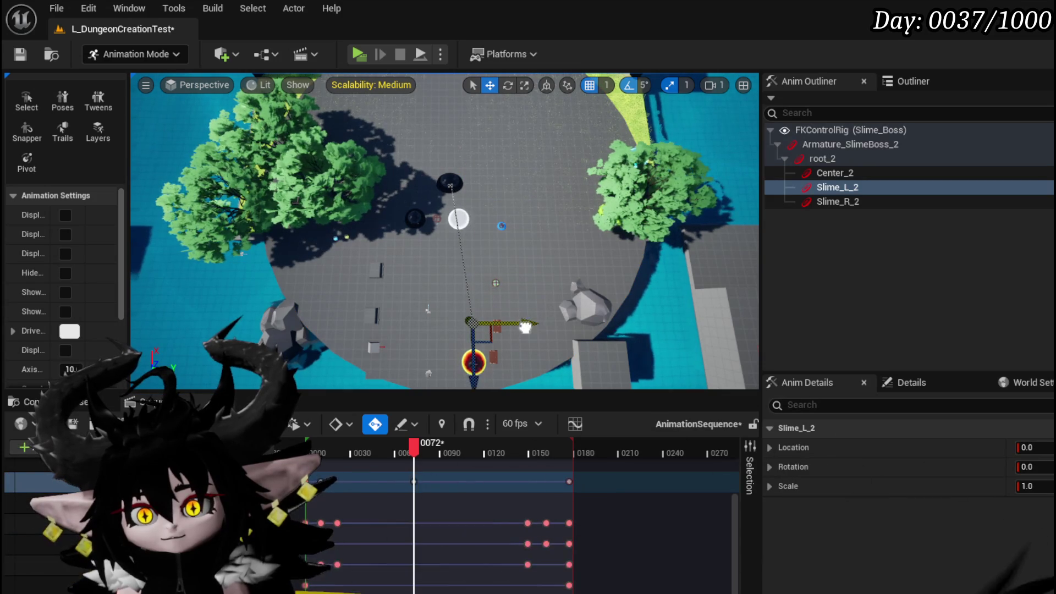
Step: Slide Slime_L_2 left along X to -16.1, preview the motion, and return to frame 73
left_click_drag(522, 324, 387, 329)
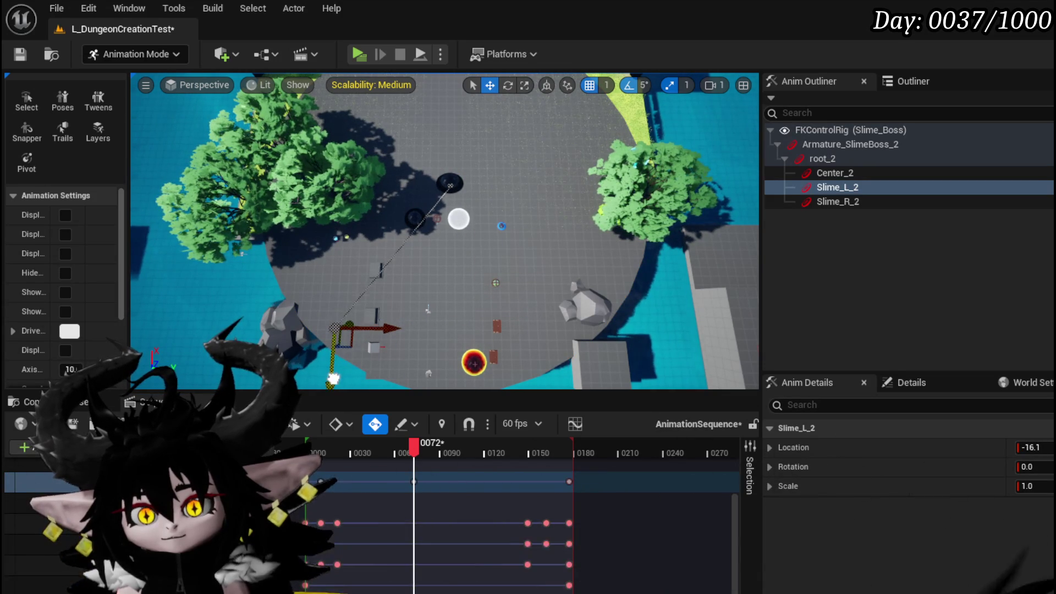
left_click_drag(444, 231, 501, 247)
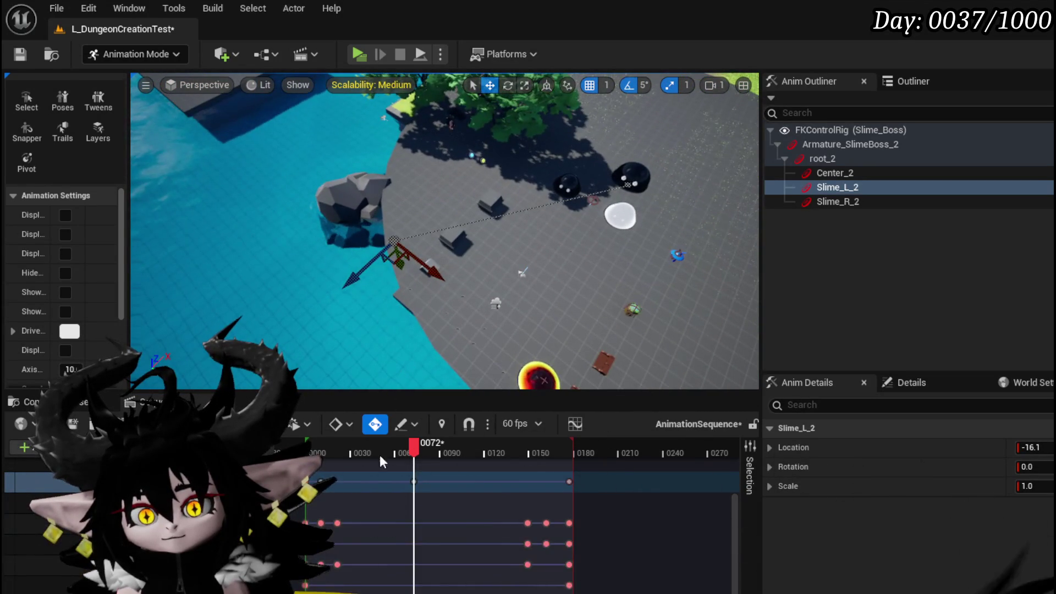
left_click_drag(416, 451, 421, 451)
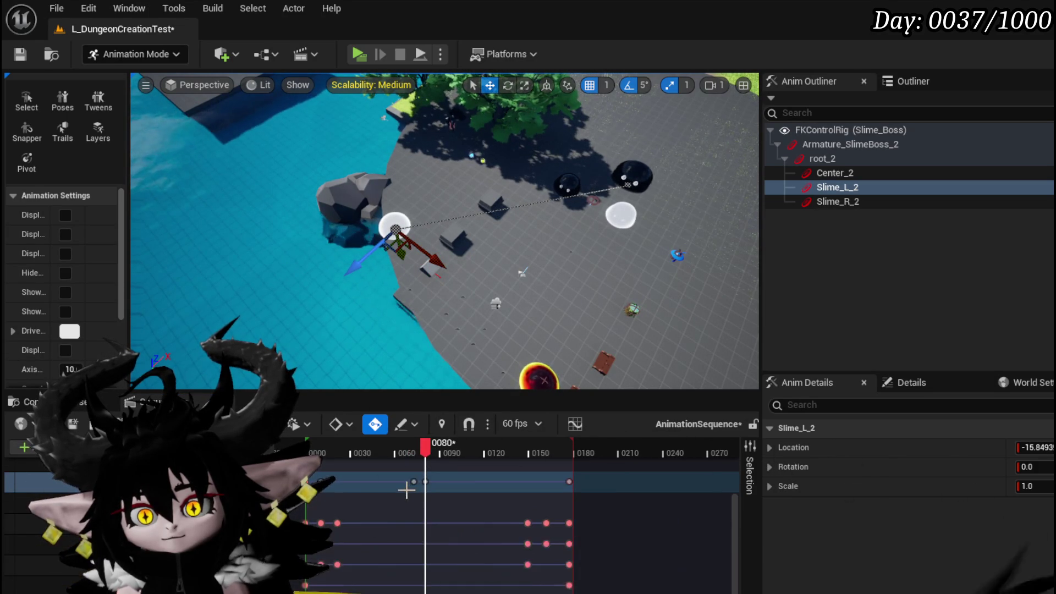
left_click_drag(434, 453, 440, 453)
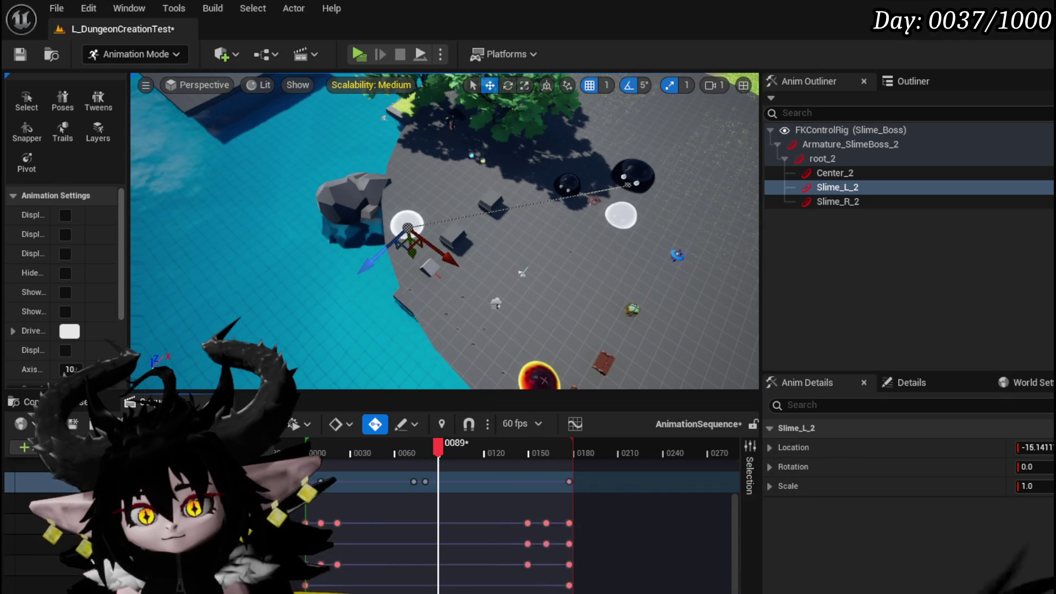
left_click(347, 490)
left_click(416, 452)
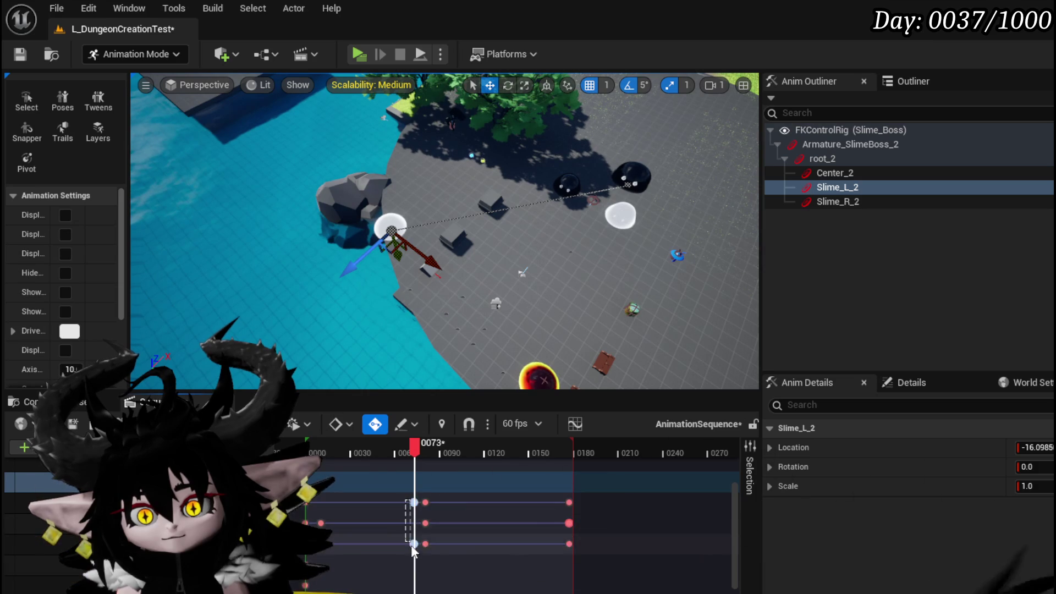
Step: Key Slime_L_2 at frame 73, delete the stray frame-80 keys, and check the held pose near frame 74
key("s")
mouse_move(426, 450)
left_mouse_down()
mouse_move(549, 452)
mouse_move(354, 447)
mouse_move(483, 448)
mouse_move(406, 449)
mouse_move(414, 452)
left_mouse_up()
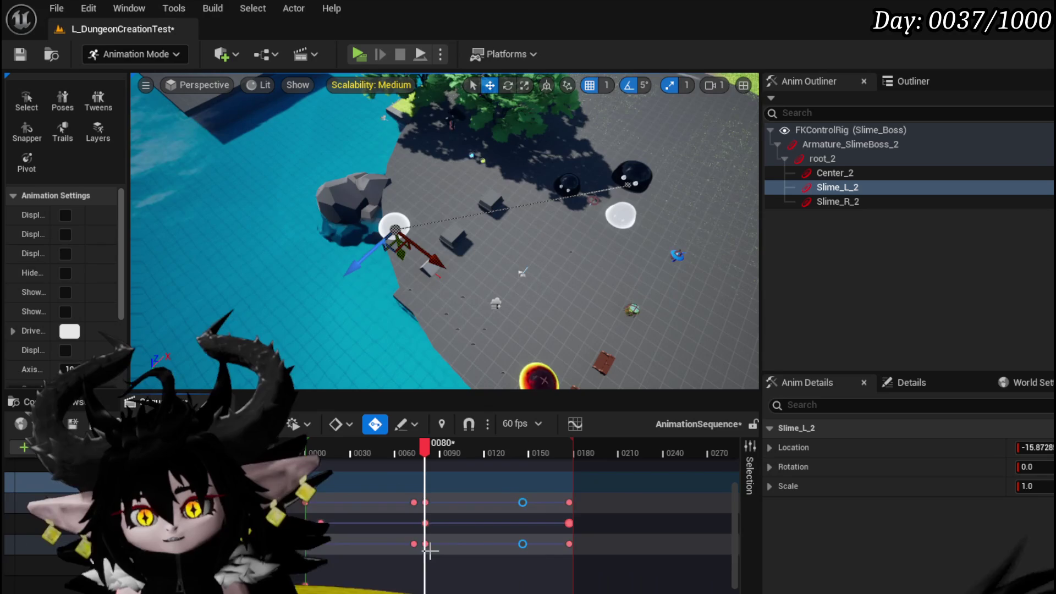
key("Delete")
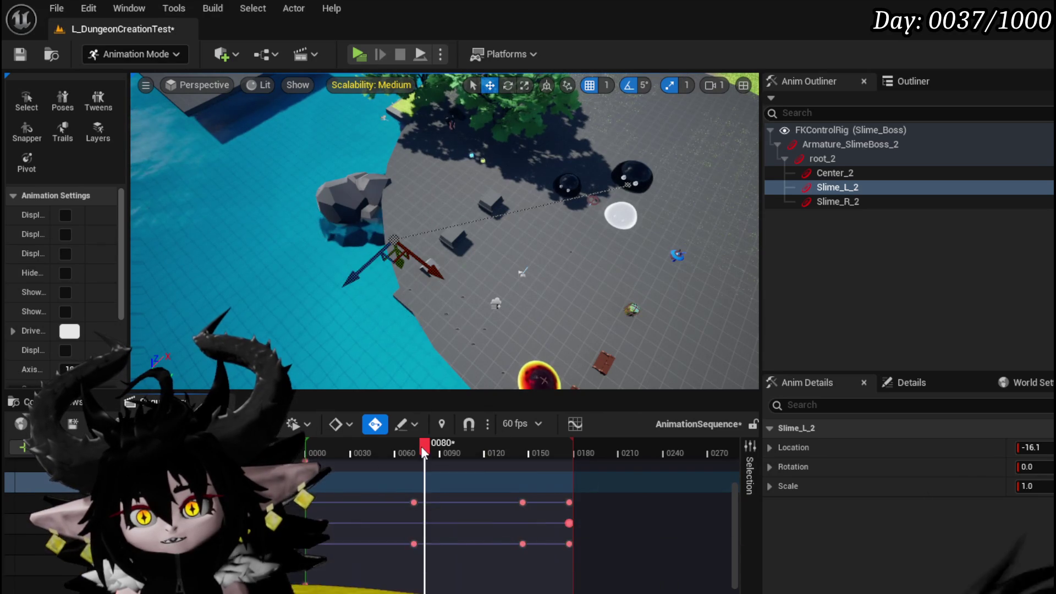
left_click(389, 450)
mouse_move(394, 450)
left_mouse_down()
mouse_move(537, 457)
mouse_move(385, 453)
mouse_move(476, 459)
mouse_move(418, 460)
left_mouse_up()
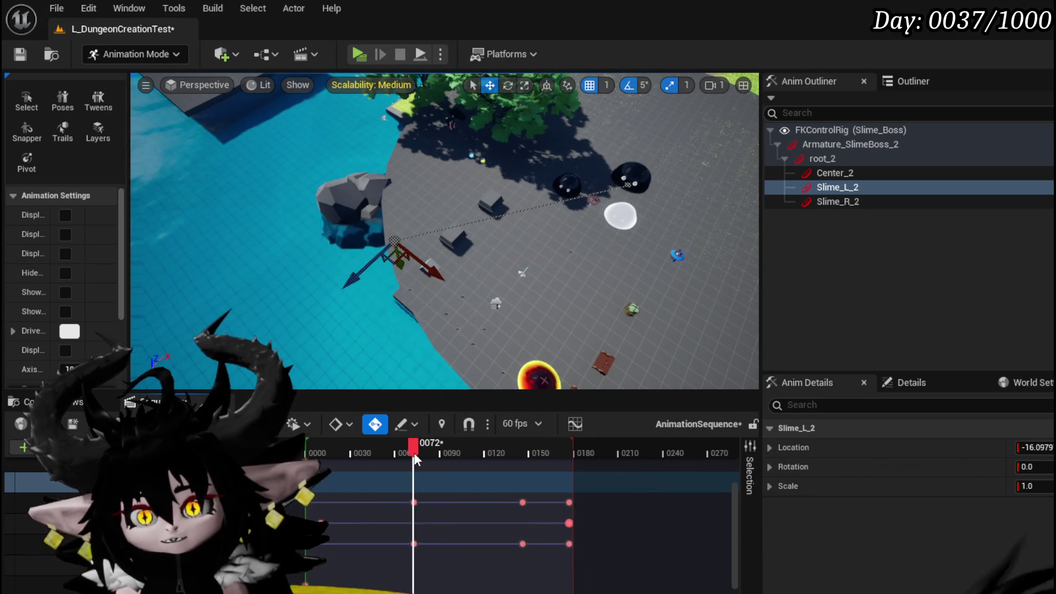
left_click_drag(377, 332, 403, 300)
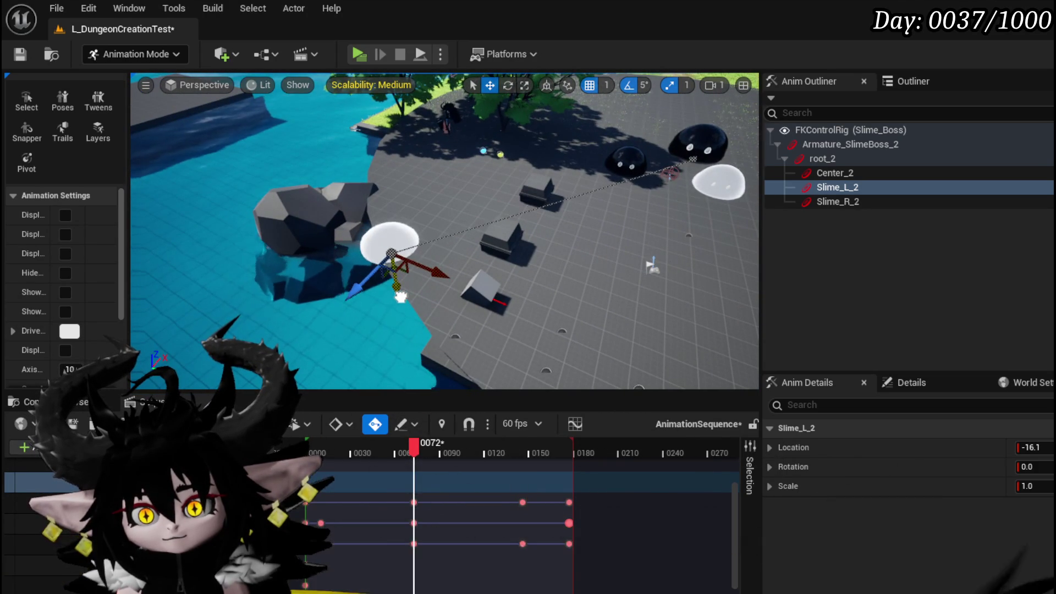
Step: Move the playhead to frame 60 and toggle Auto Key off and back on
mouse_move(417, 448)
left_mouse_down()
mouse_move(309, 447)
mouse_move(395, 447)
left_mouse_up()
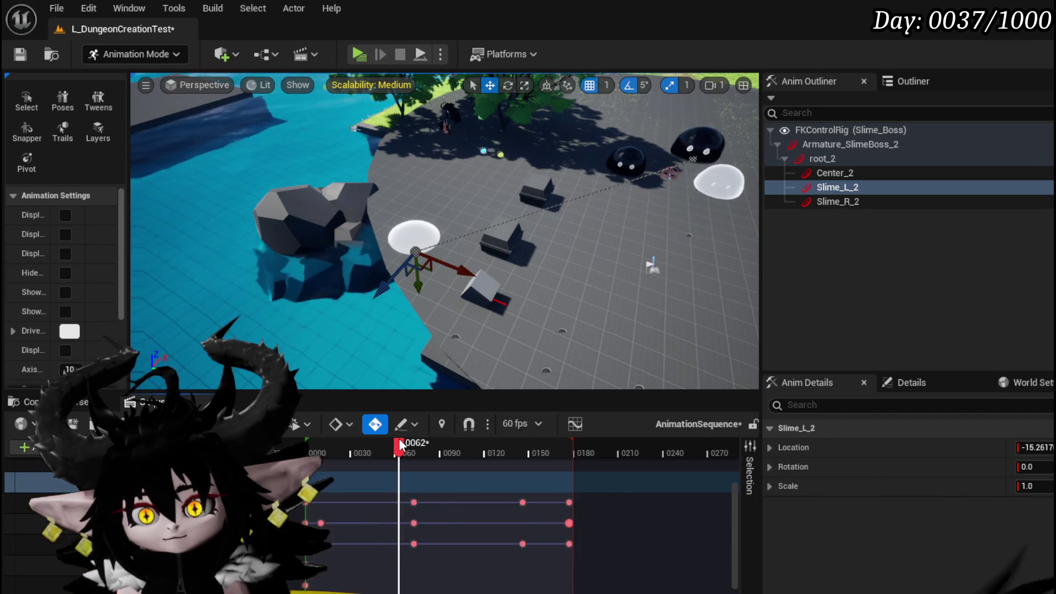
left_click_drag(400, 443, 395, 444)
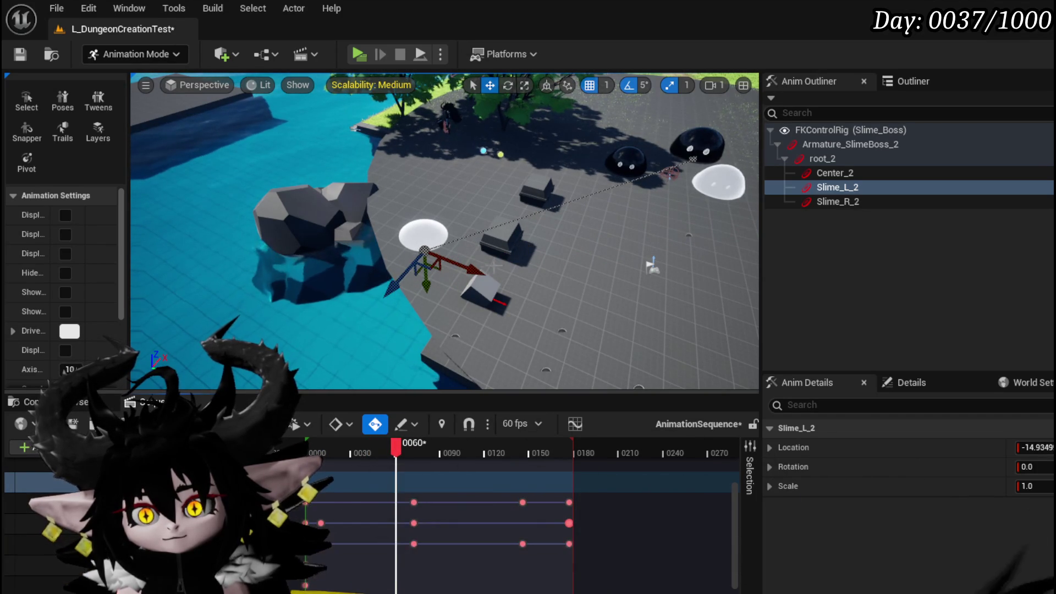
mouse_move(426, 253)
left_mouse_down()
mouse_move(396, 258)
mouse_move(418, 242)
mouse_move(484, 250)
left_mouse_up()
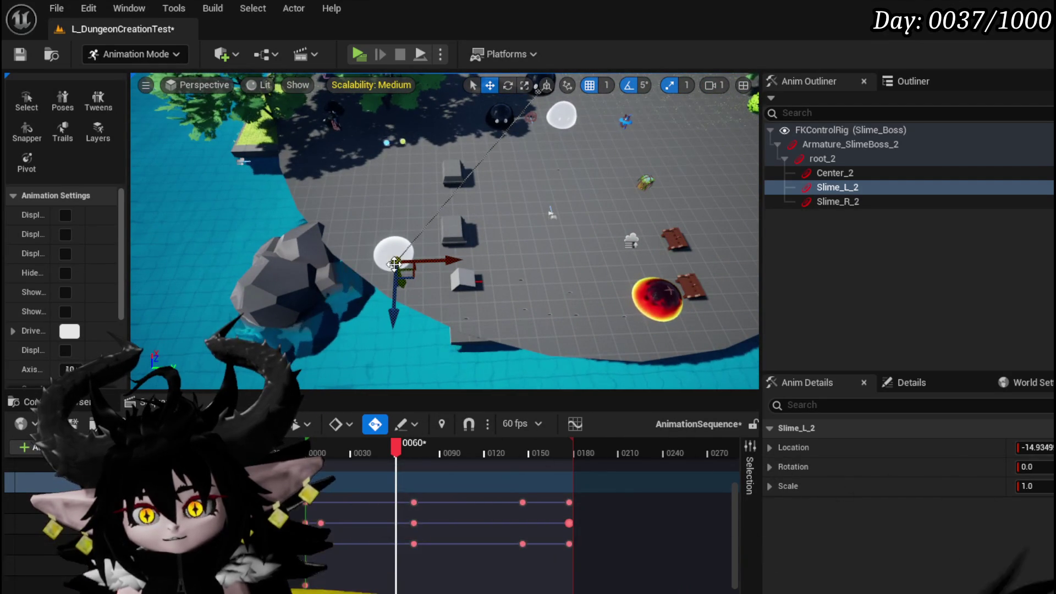
left_click(366, 424)
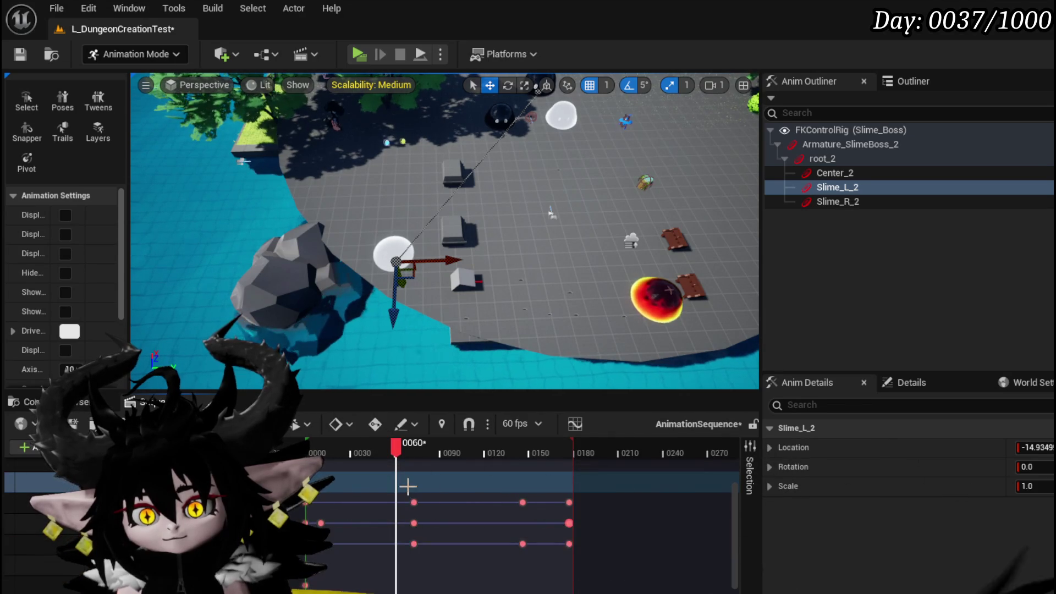
left_click(374, 424)
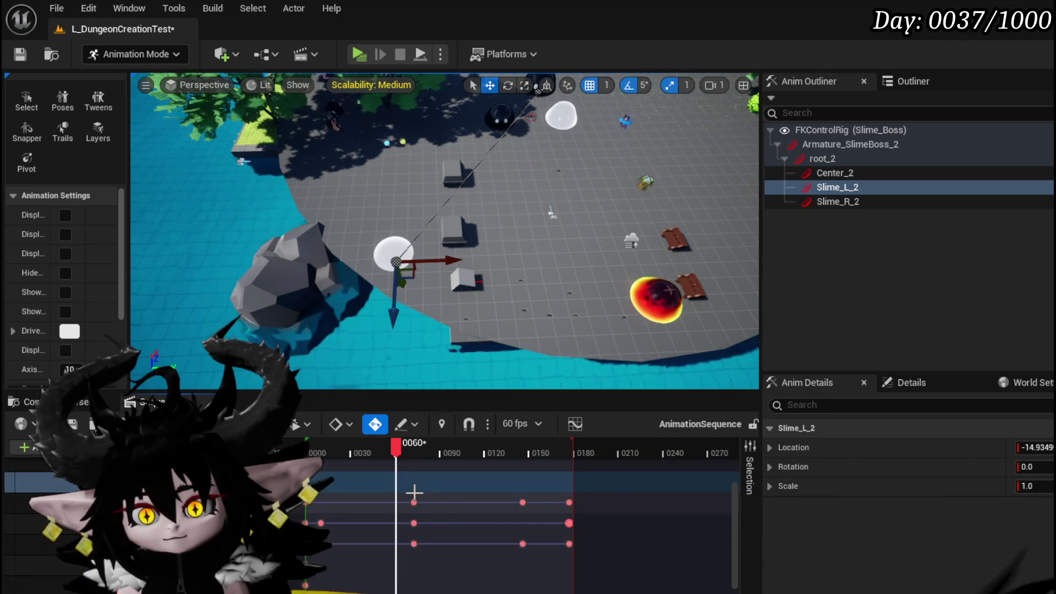
Step: Select the three keys at frame 60, then enlarge Slime_L_2 and nudge it along X
left_click_drag(407, 491, 422, 550)
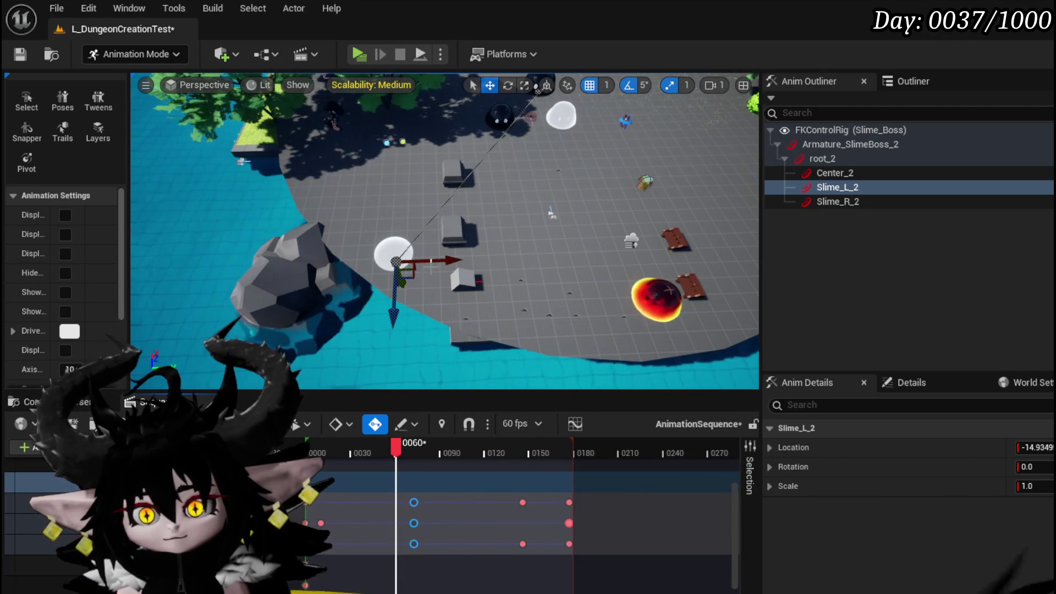
scroll(434, 311, "up", 5)
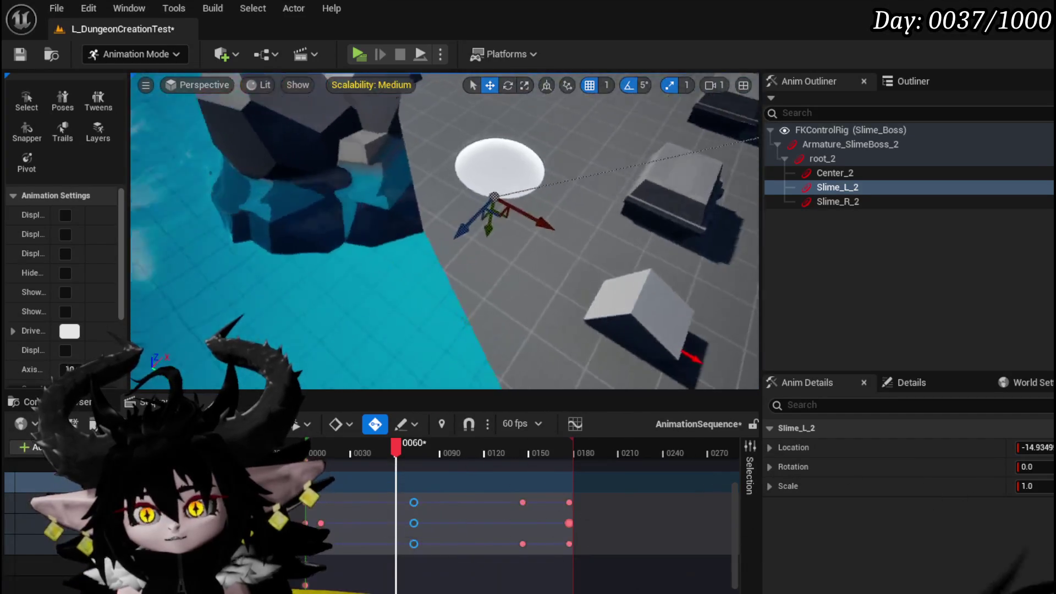
left_click_drag(434, 279, 434, 278)
left_click_drag(496, 258, 494, 258)
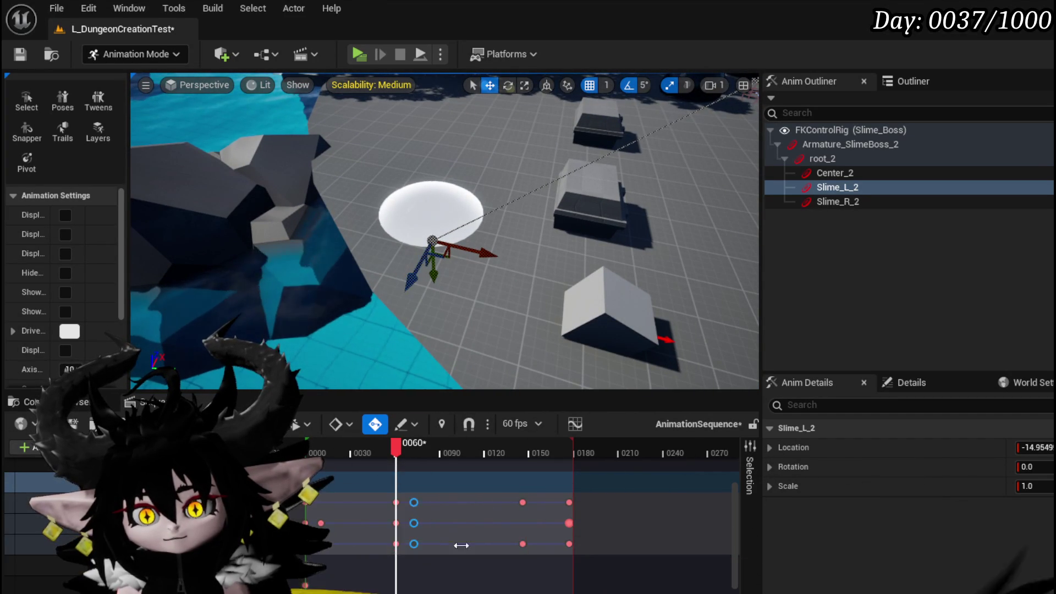
Step: Delete the keys near frame 64 and the later key column, then key Slime_L_2 at frame 146
left_click(405, 486)
left_click_drag(405, 486, 423, 550)
key("Delete")
mouse_move(394, 453)
left_mouse_down()
mouse_move(408, 459)
mouse_move(396, 452)
mouse_move(434, 580)
left_mouse_up()
left_click_drag(503, 566, 537, 483)
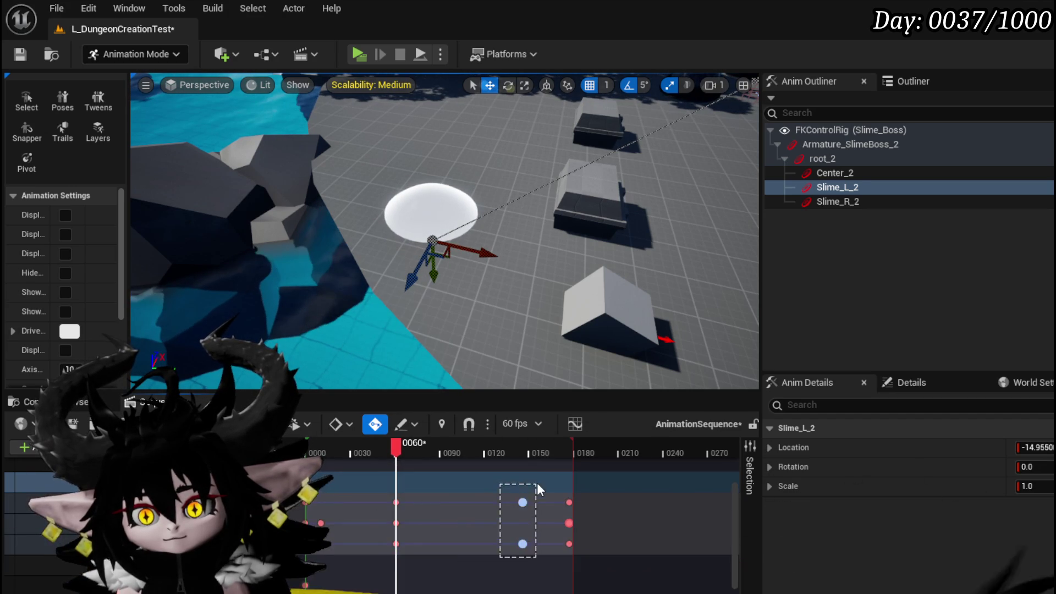
key("Delete")
left_click_drag(399, 446, 524, 458)
key("f")
scroll(440, 231, "down", 5)
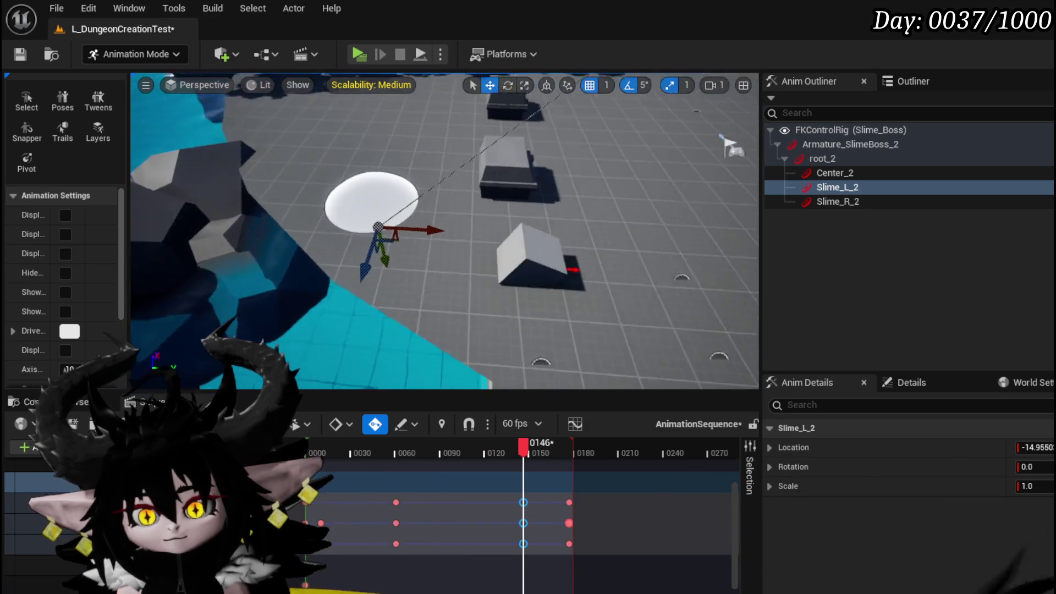
scroll(444, 231, "up", 3)
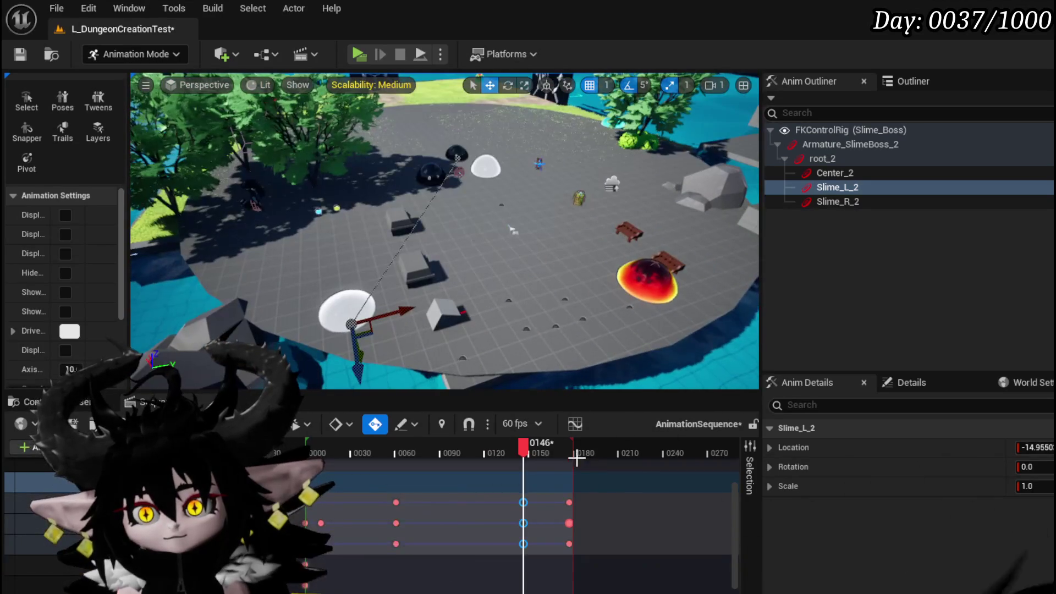